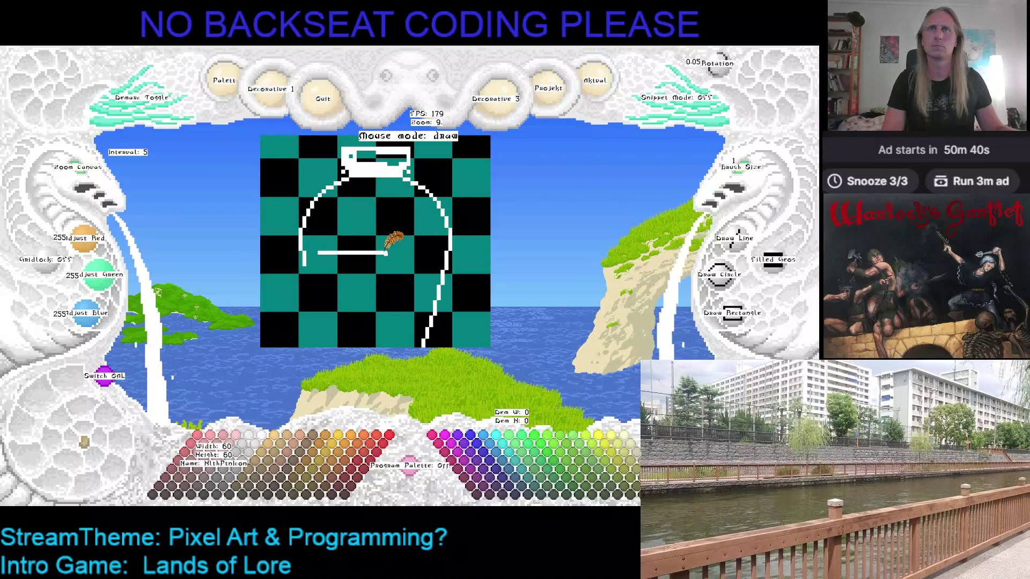
Draw a second white line across the bottle body and paint over a stray mark in teal
key(Right)
key(Up)
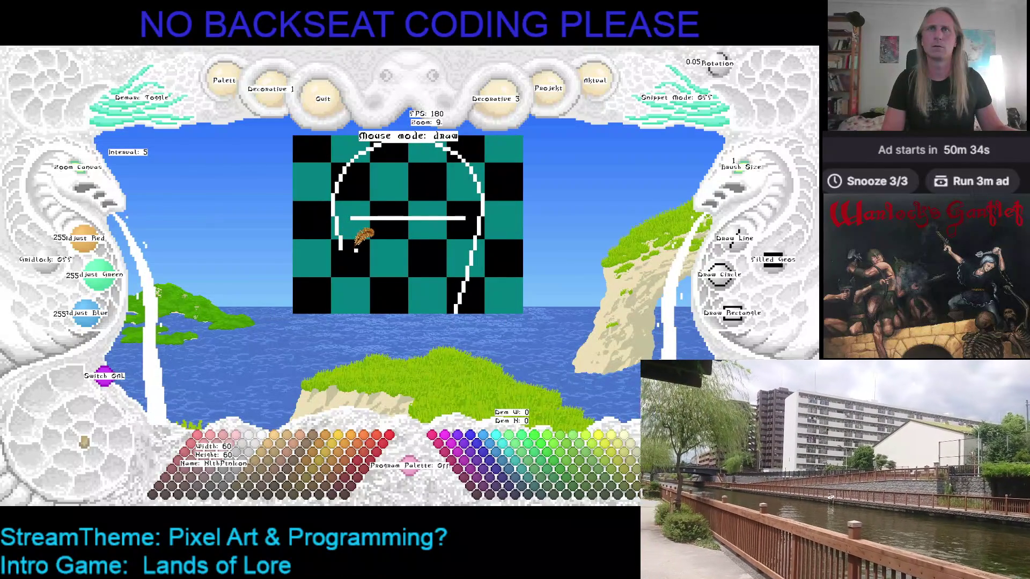
mouse_move(398, 246)
mouse_down()
mouse_move(450, 248)
mouse_move(375, 248)
mouse_up()
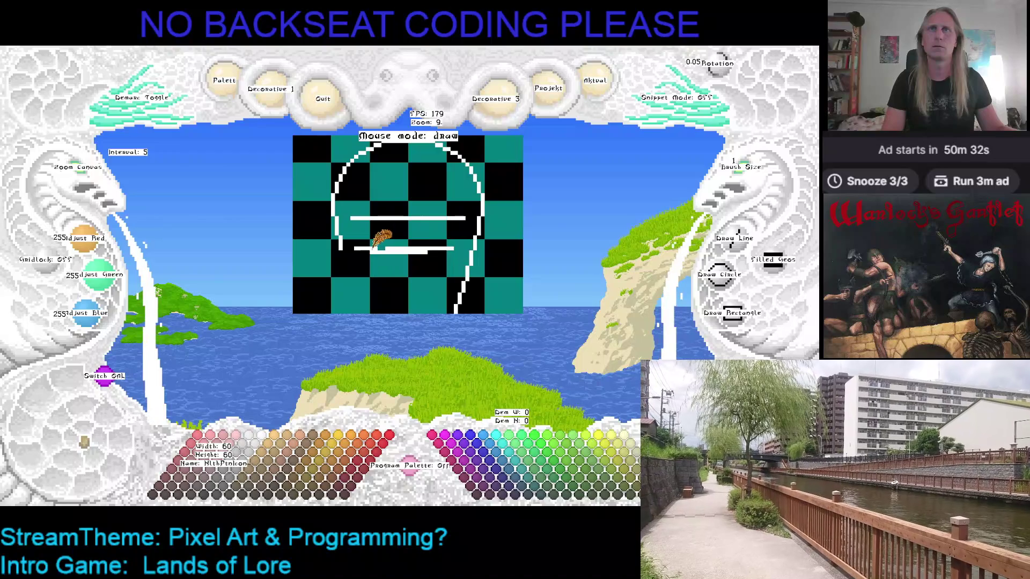
right_click(378, 244)
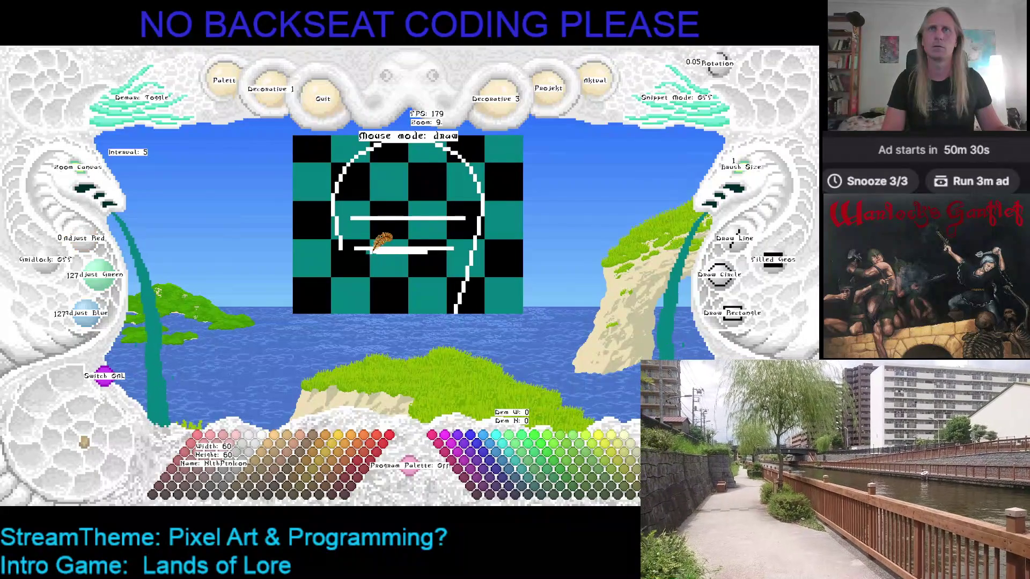
drag(408, 250, 421, 253)
Pick white again and extend the bottle's left outline further down
right_click(421, 248)
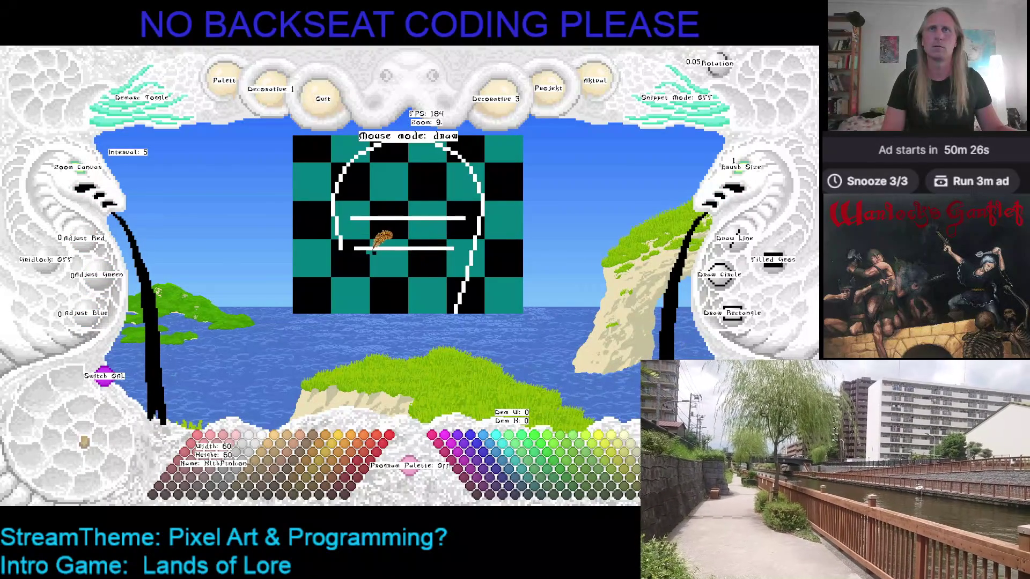
right_click(459, 248)
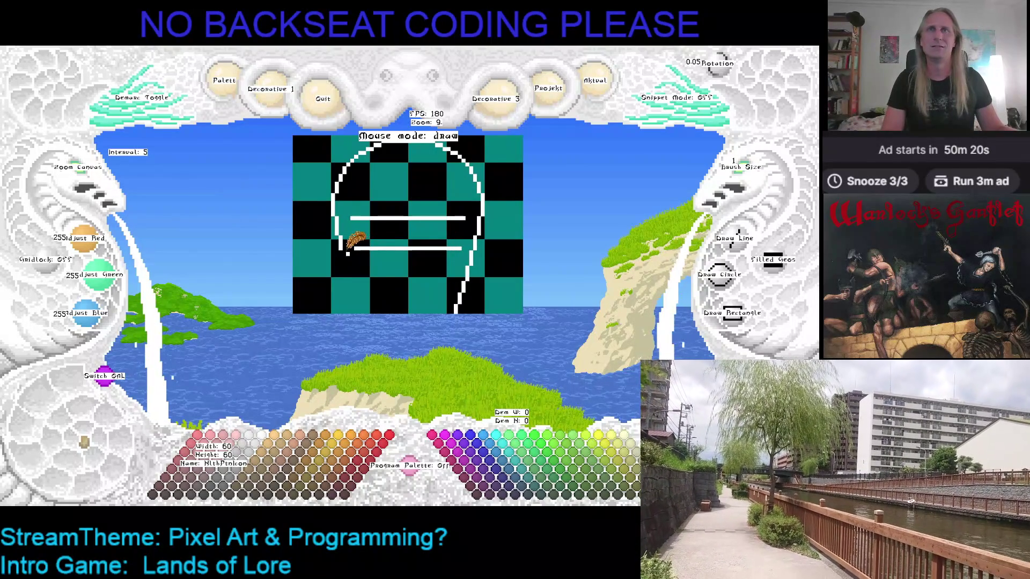
drag(346, 254, 346, 263)
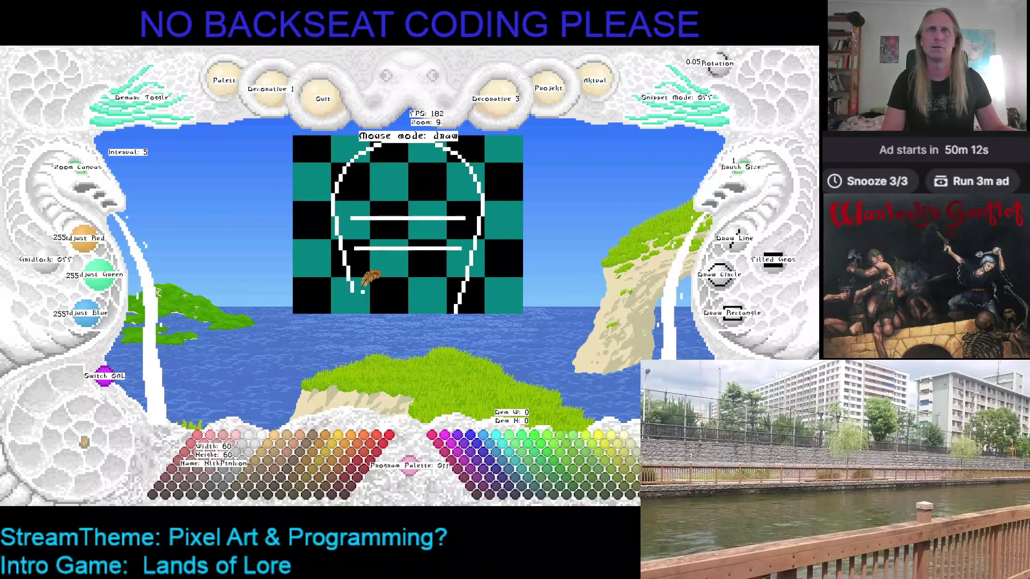
scroll(396, 269, down, 2)
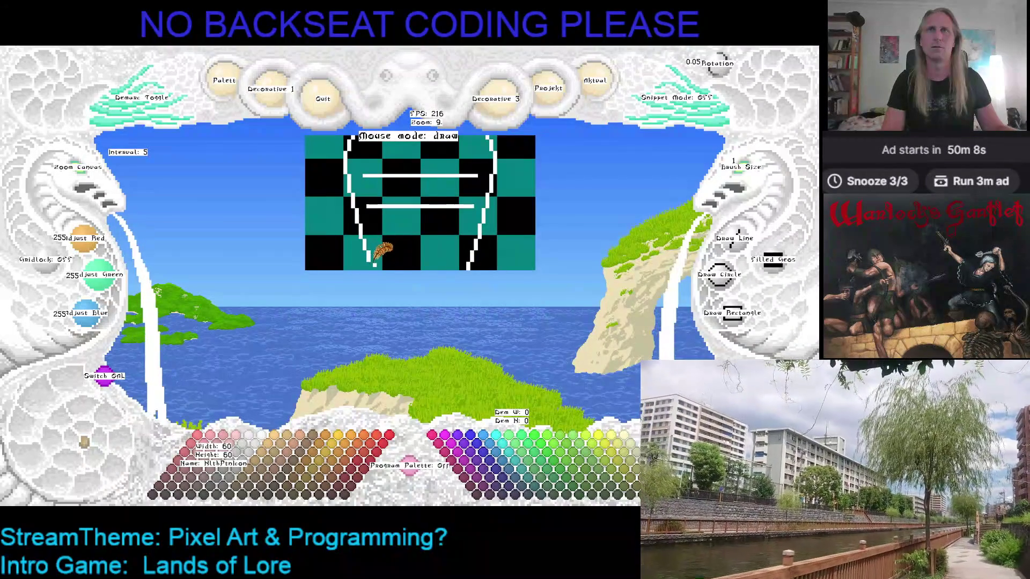
Paint out both white lines inside the bottle with black and teal, leaving only the outline
scroll(384, 263, up, 1)
scroll(395, 268, up, 2)
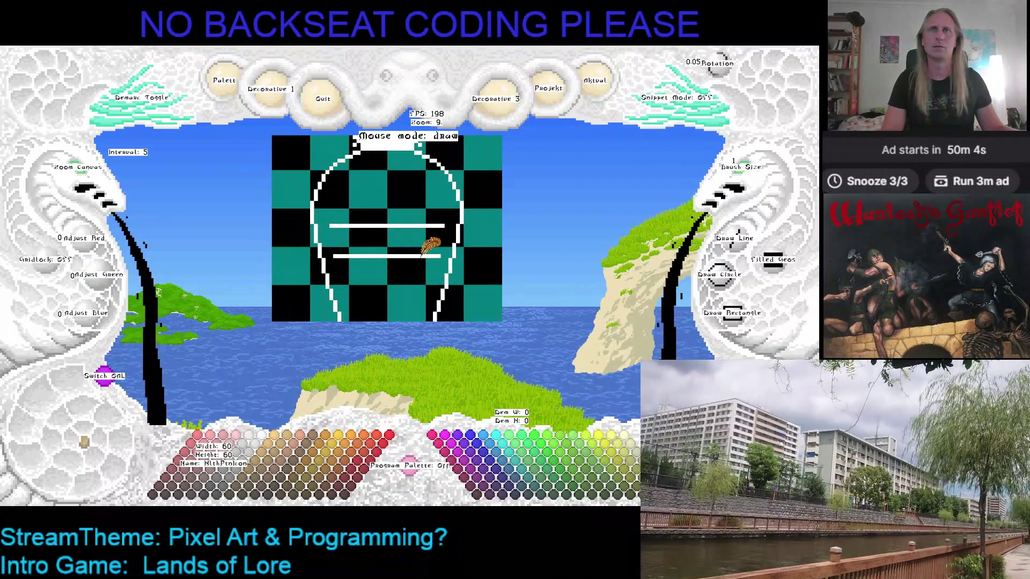
mouse_move(426, 255)
mouse_down()
mouse_move(334, 256)
mouse_move(441, 256)
mouse_move(397, 226)
mouse_up()
right_click(352, 257)
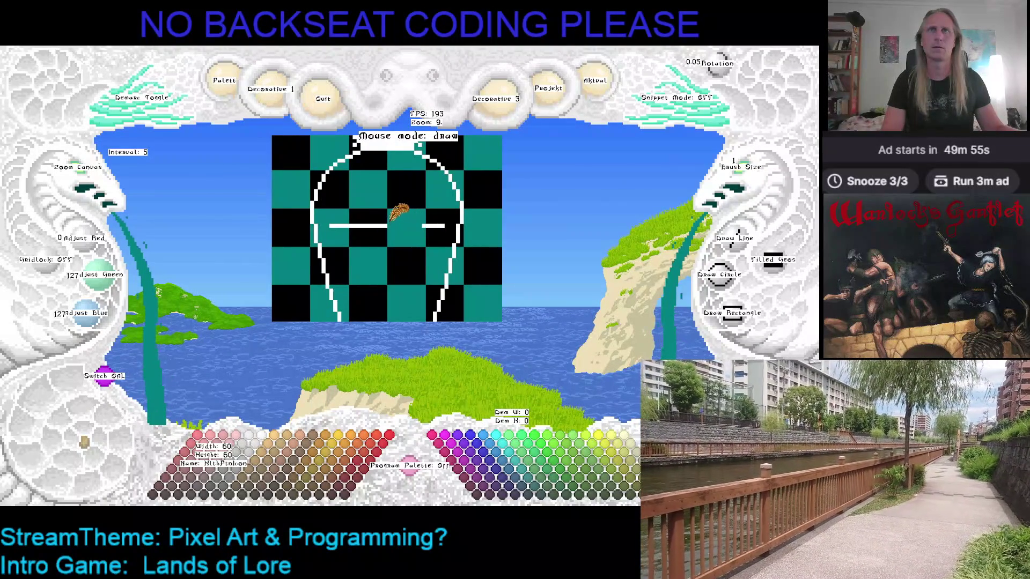
right_click(435, 214)
mouse_move(432, 225)
mouse_down()
mouse_move(444, 225)
mouse_move(328, 225)
mouse_up()
right_click(342, 221)
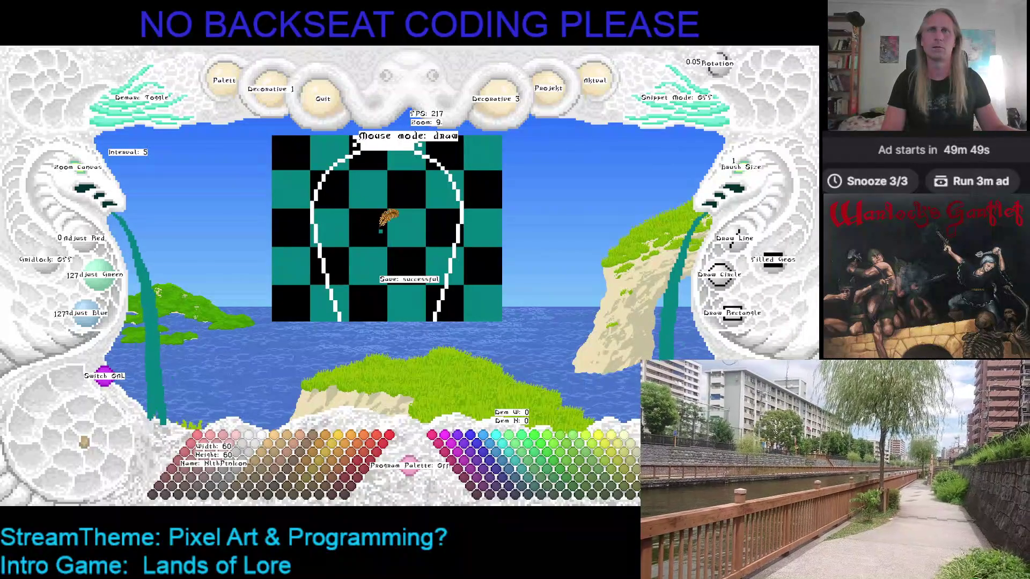
scroll(368, 218, up, 2)
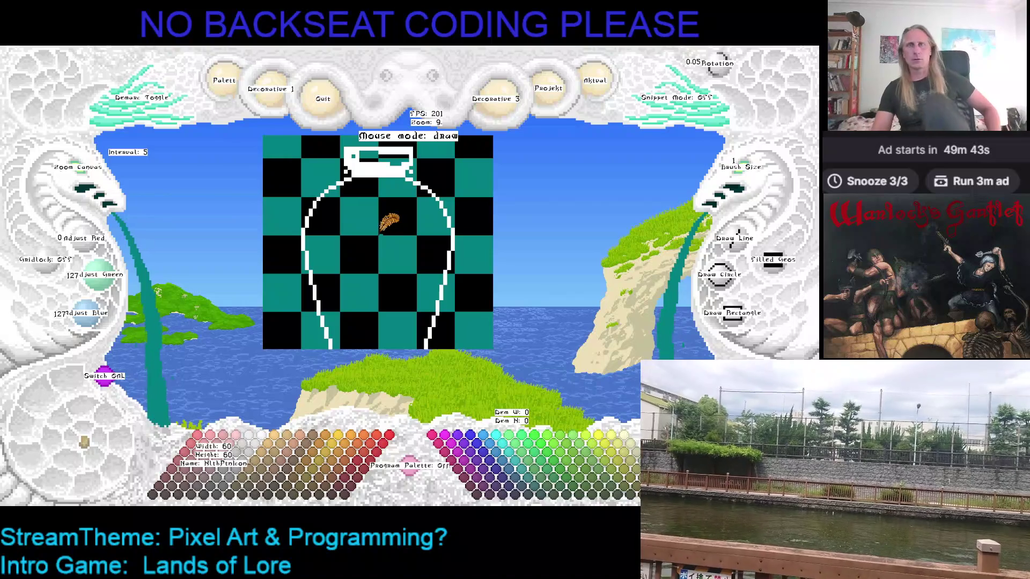
Pick white from the outline and draw a base line along the bottle bottom
scroll(408, 204, up, 2)
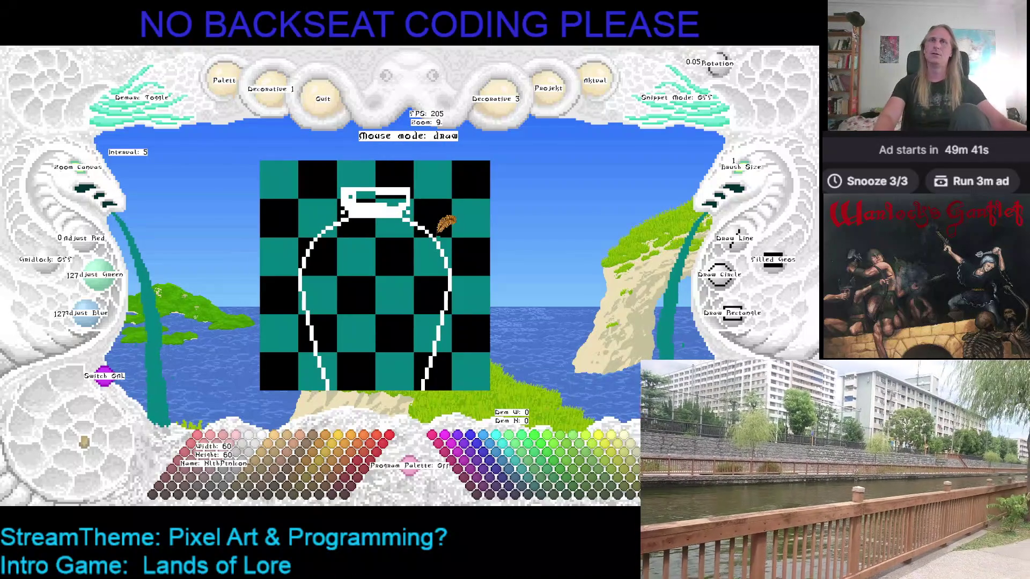
scroll(407, 199, down, 2)
scroll(411, 185, up, 1)
right_click(424, 185)
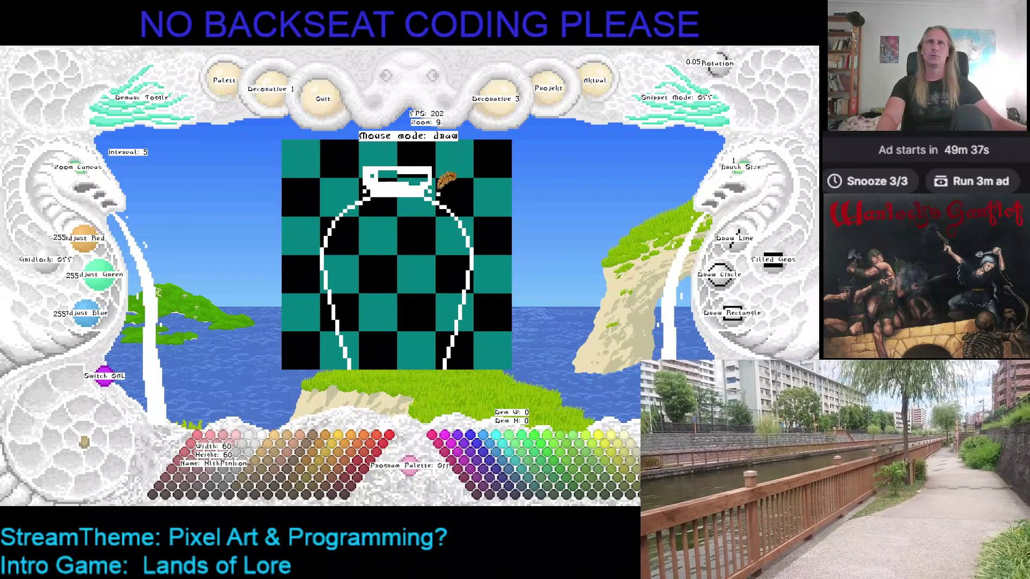
right_click(432, 189)
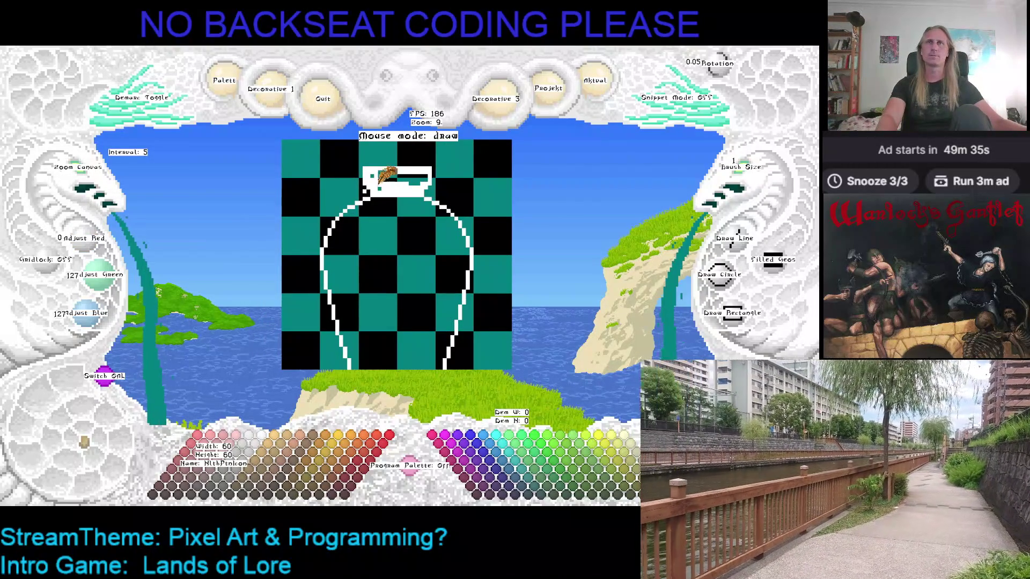
right_click(367, 190)
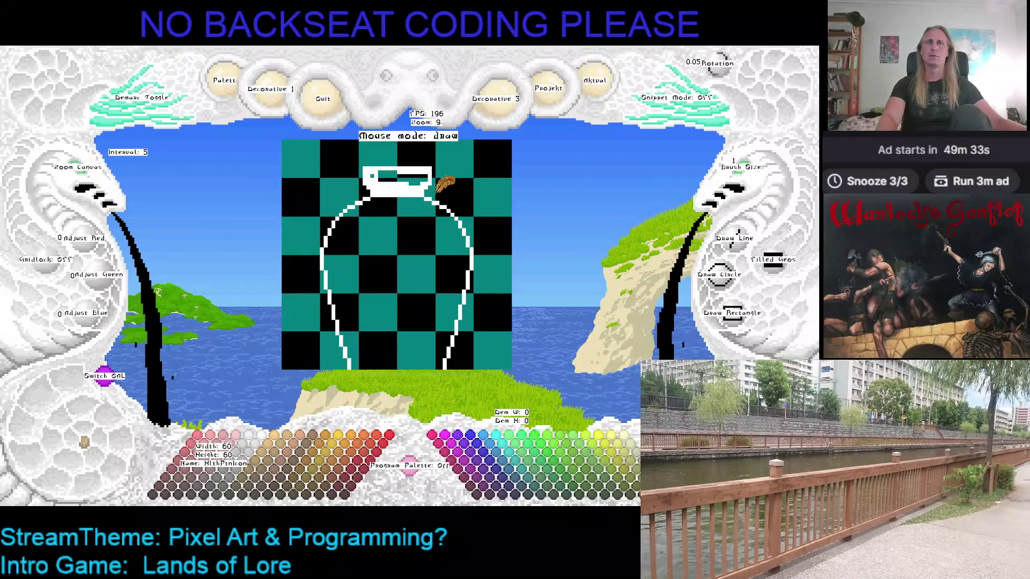
scroll(447, 268, down, 2)
right_click(455, 283)
drag(456, 283, 361, 284)
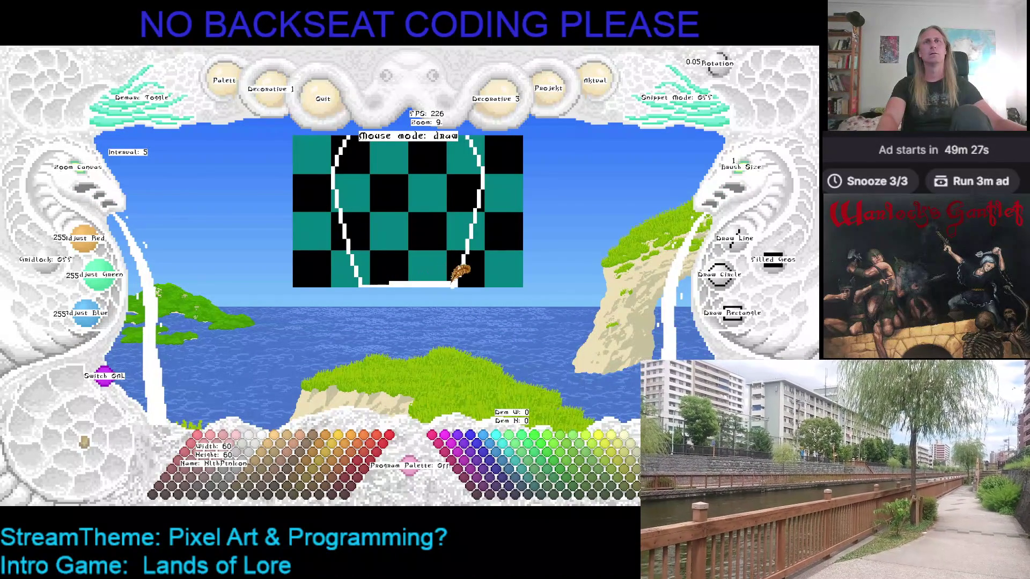
Sample black, teal and white from the canvas, then save the drawing
right_click(390, 281)
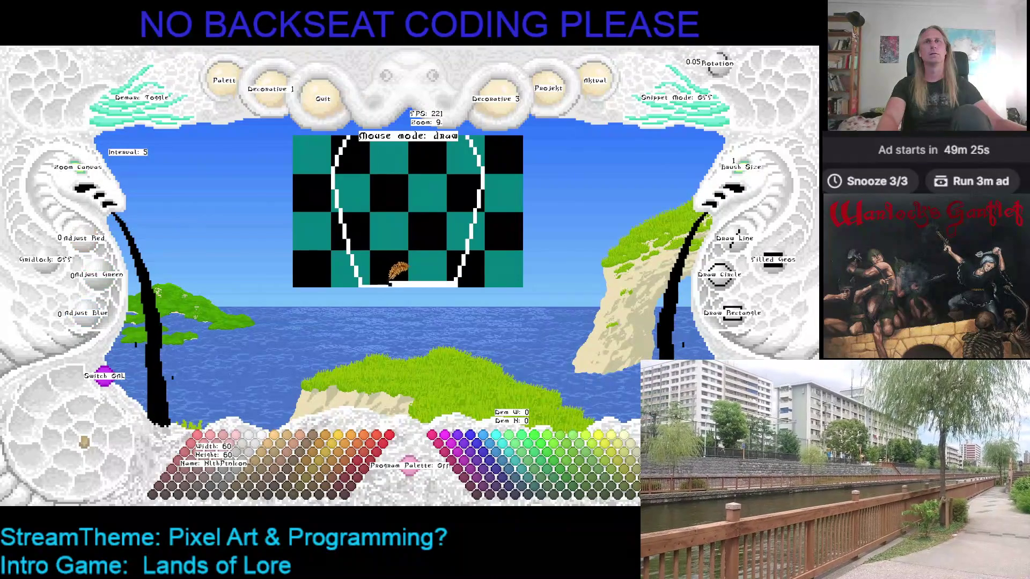
right_click(413, 277)
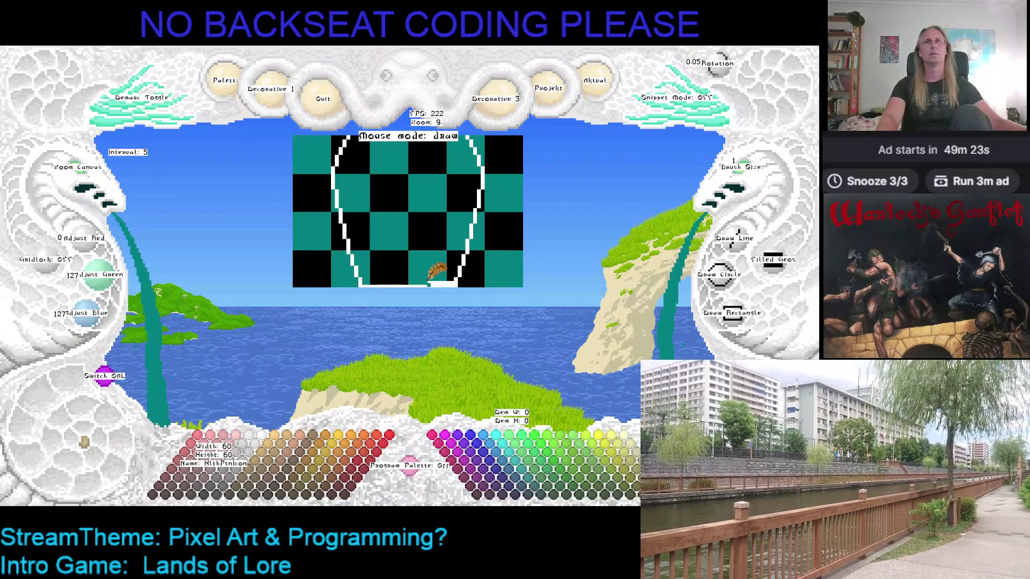
right_click(457, 273)
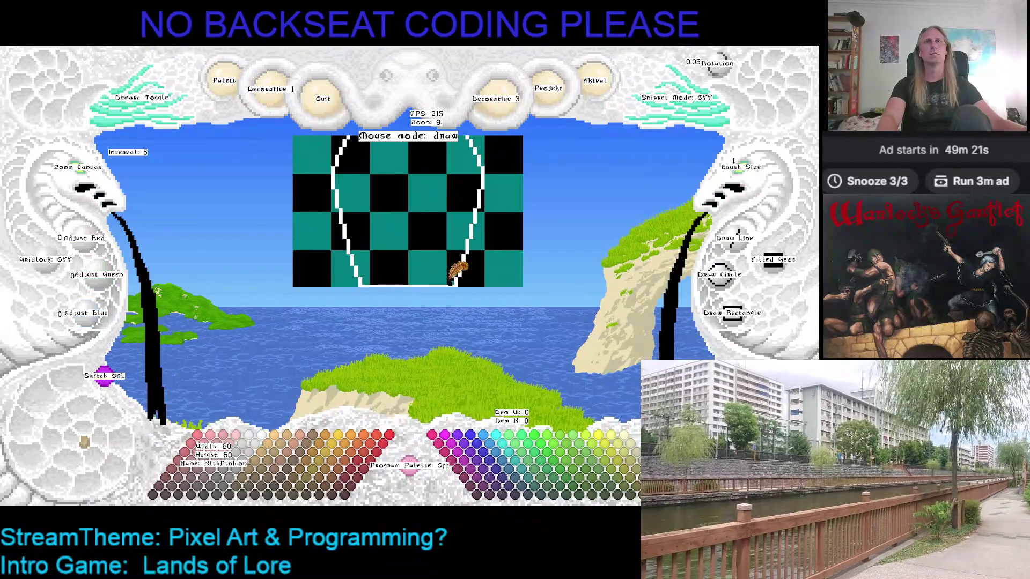
right_click(457, 274)
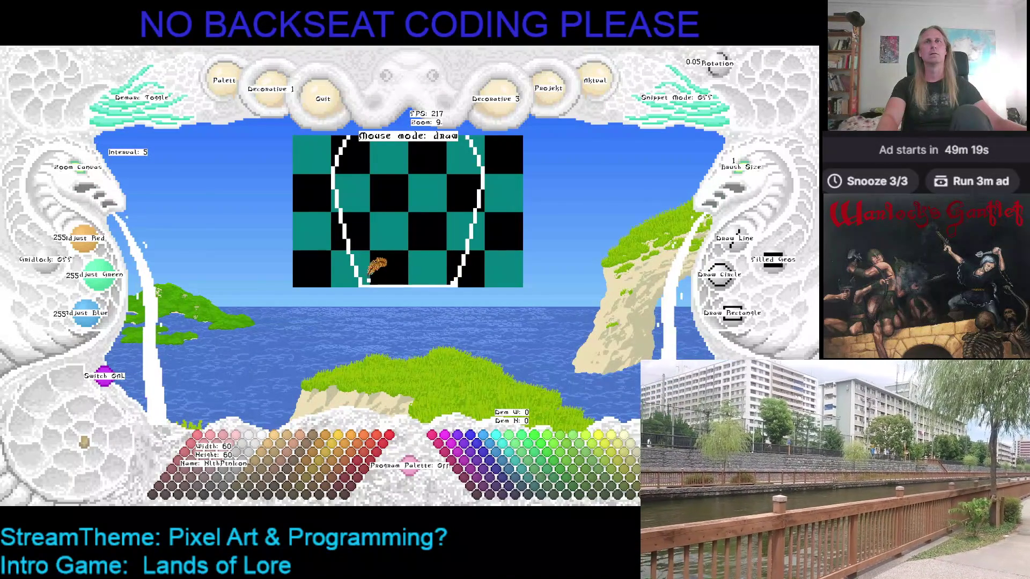
key(ctrl+s)
Draw a flat white base line across the bottle bottom between the side strokes
key(Up)
key(Left)
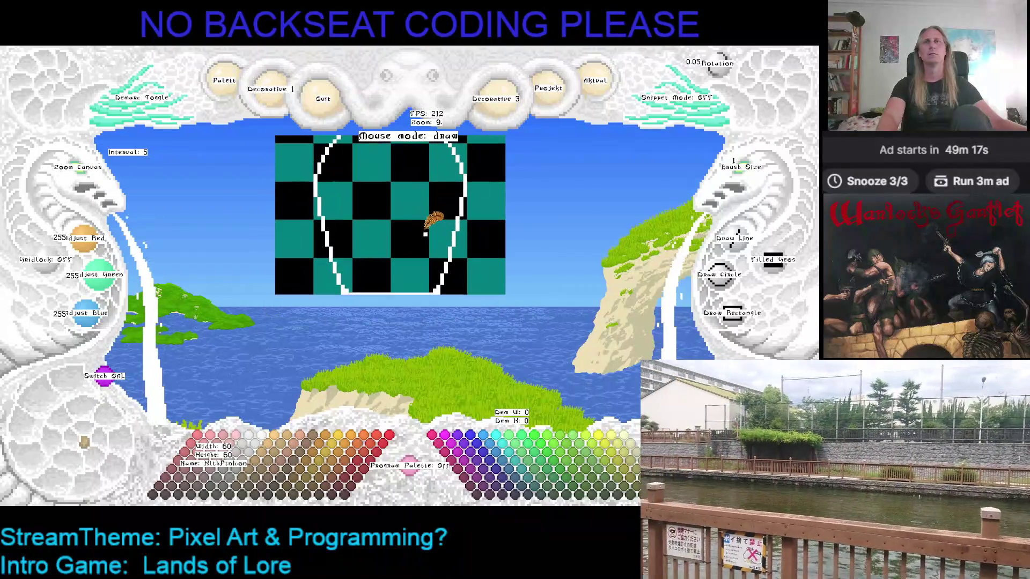
key(Down)
key(Right)
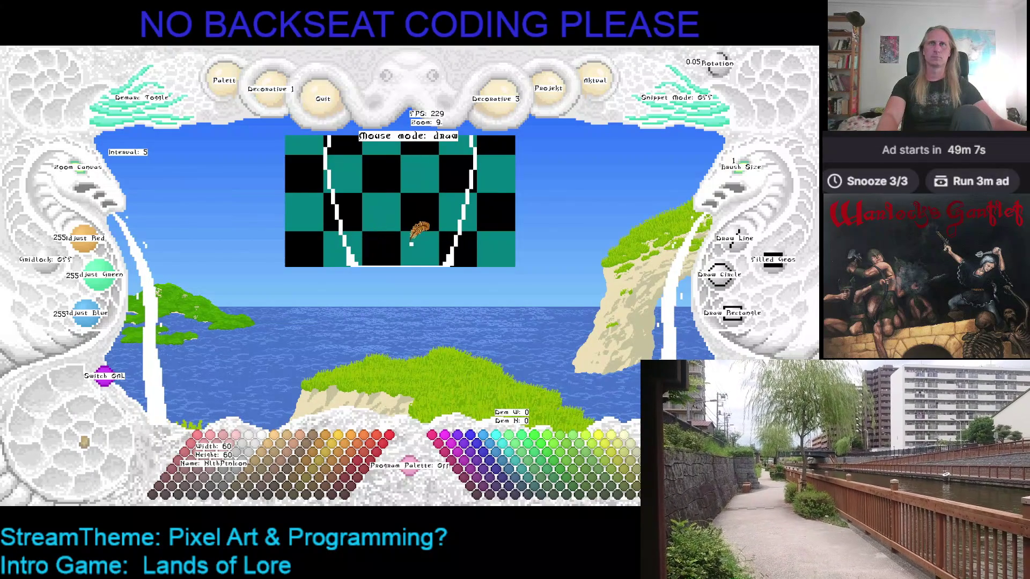
key(Right)
key(Down)
key(Left)
key(Up)
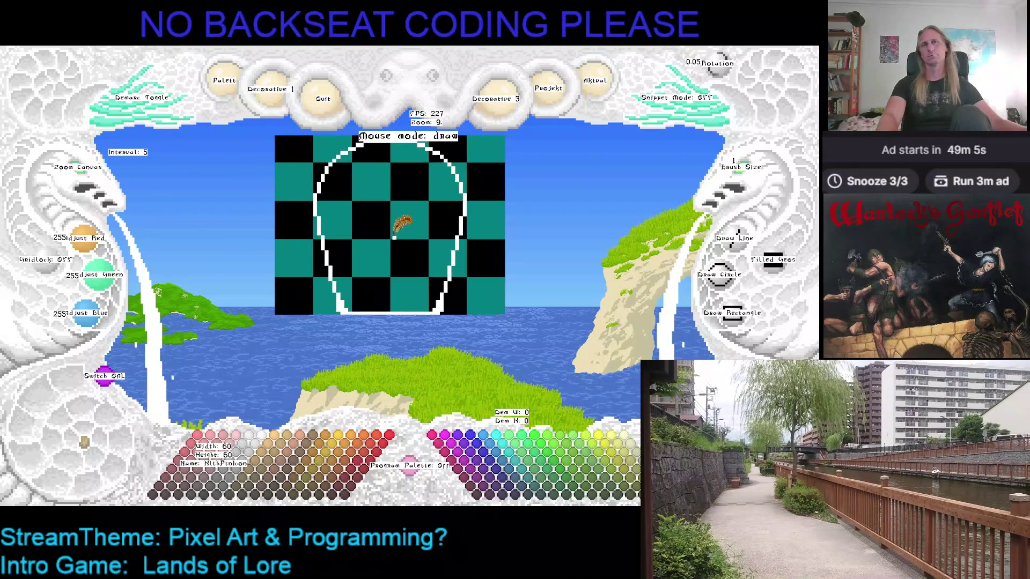
key(Down)
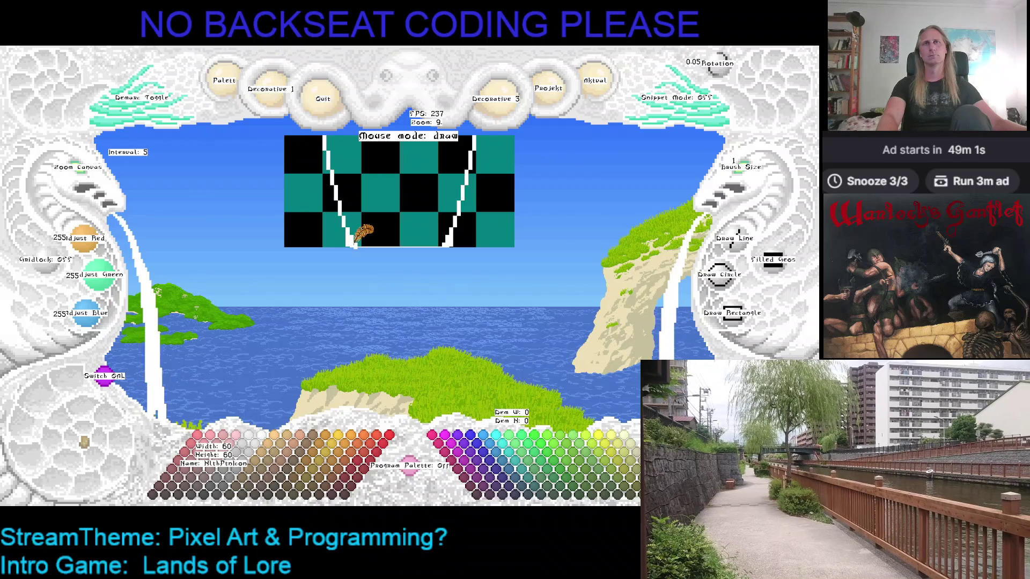
key(Right)
key(Up)
key(Down)
key(Left)
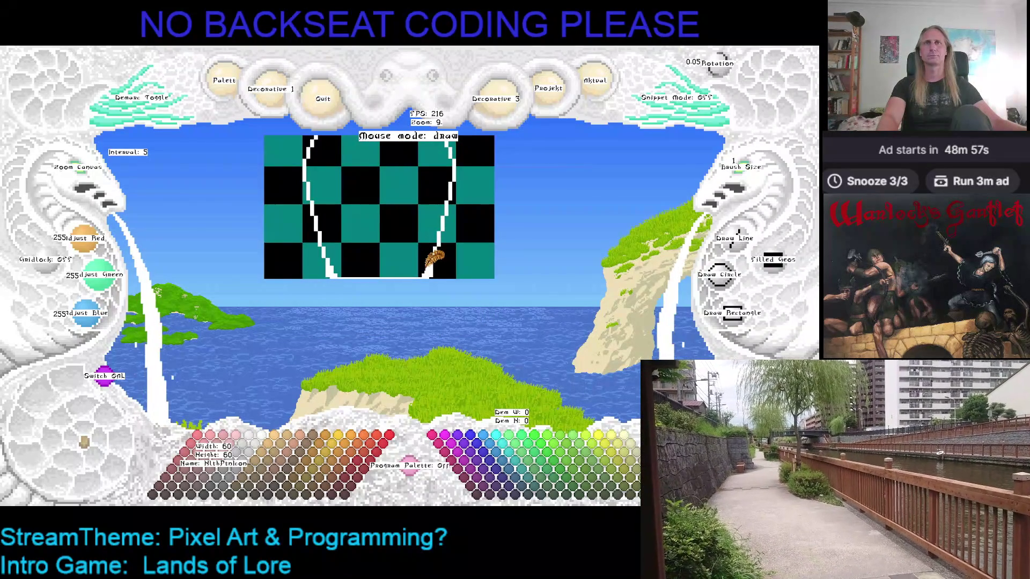
drag(428, 269, 343, 271)
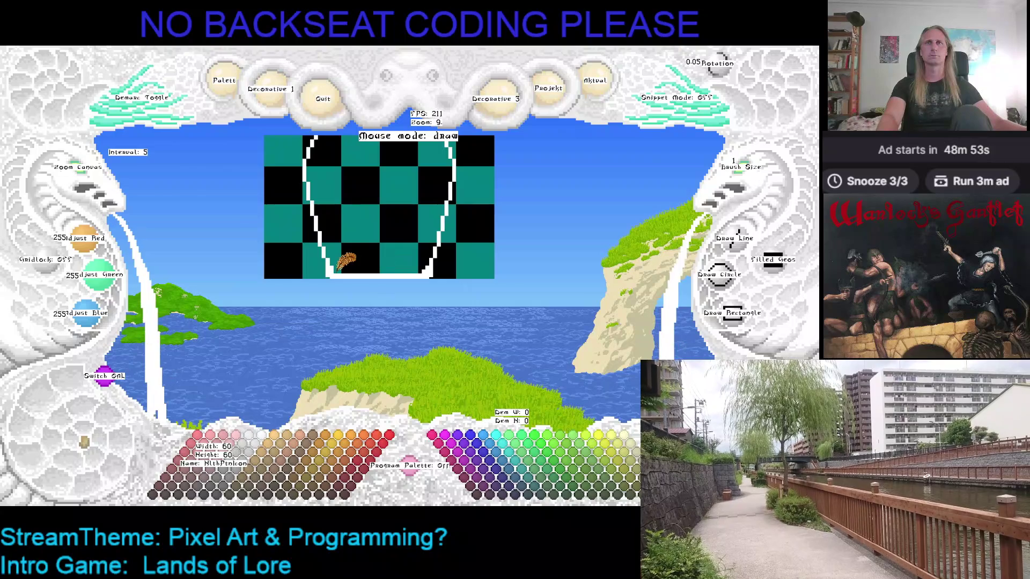
Zoom and pan the view to bring the bottle neck into view
scroll(343, 266, up, 1)
scroll(376, 247, down, 1)
scroll(381, 242, up, 1)
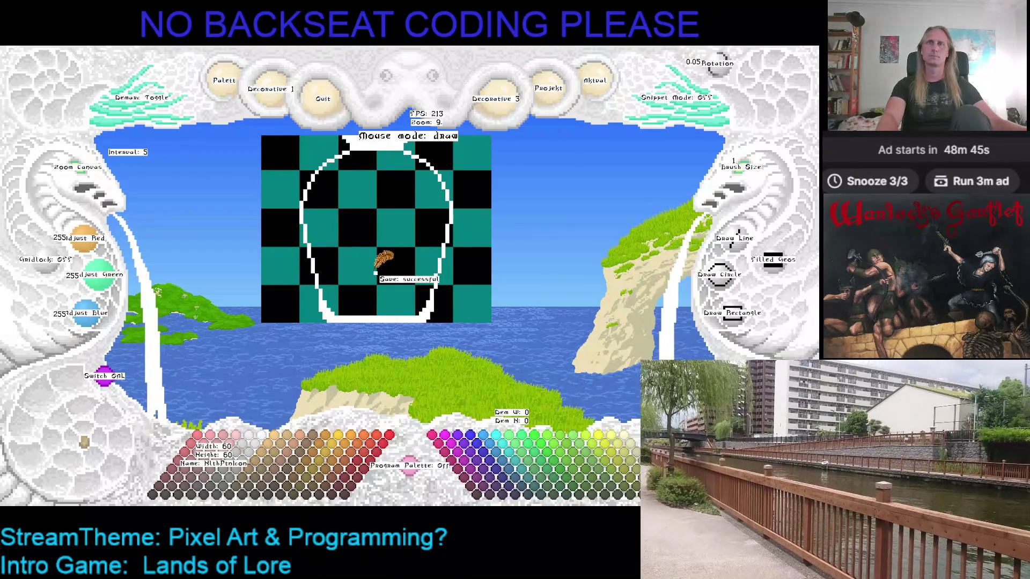
key(Down)
key(Down)
key(Left)
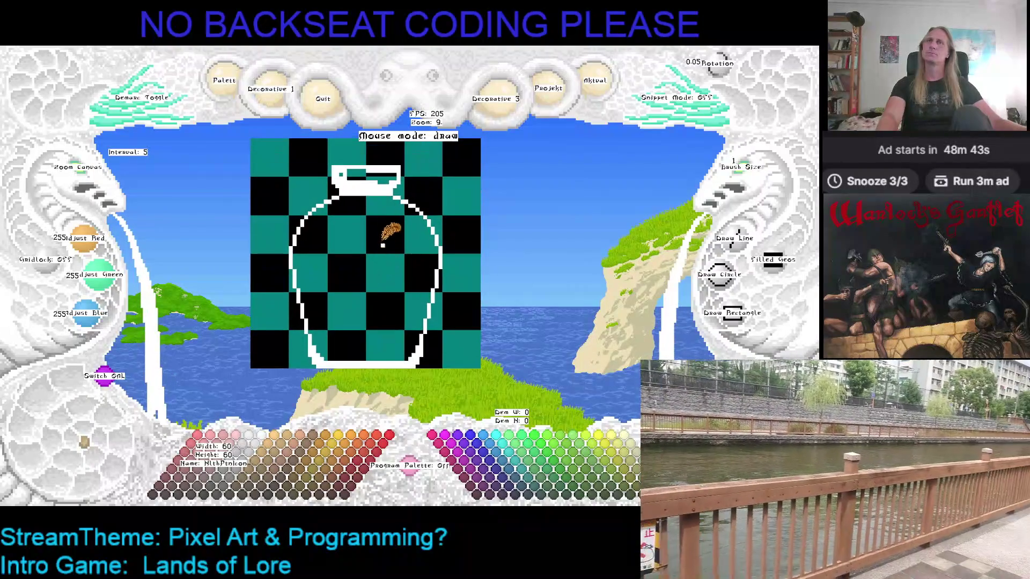
Eyedrop teal, black and white from the canvas around the bottle neck
key(Down)
key(Down)
key(Down)
key(Left)
right_click(392, 252)
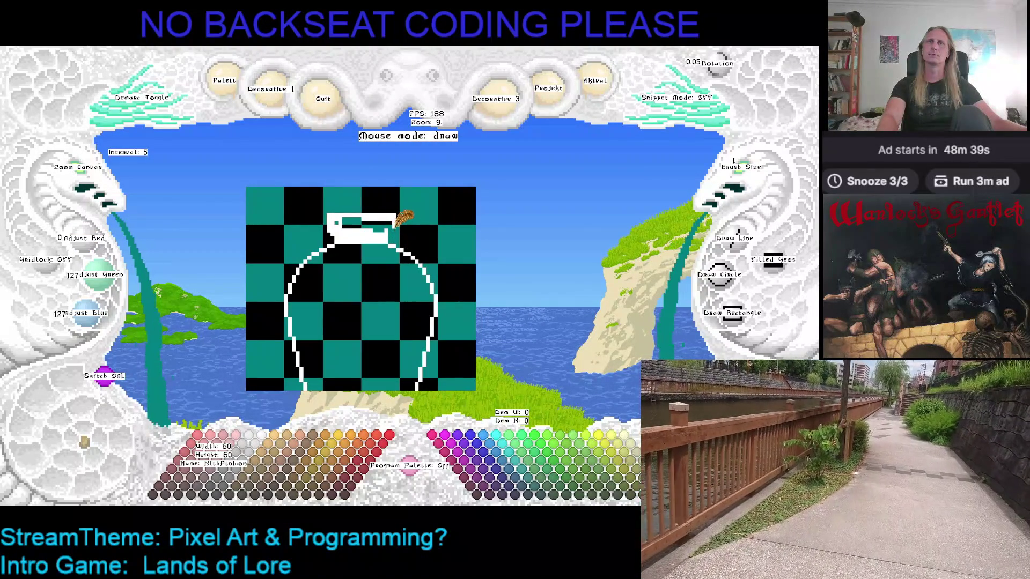
right_click(337, 226)
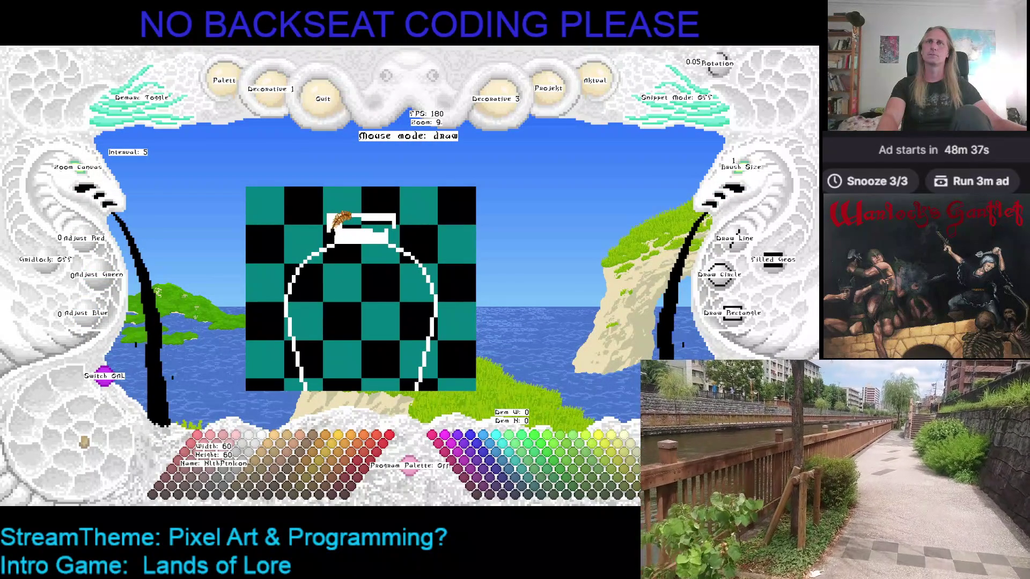
right_click(394, 222)
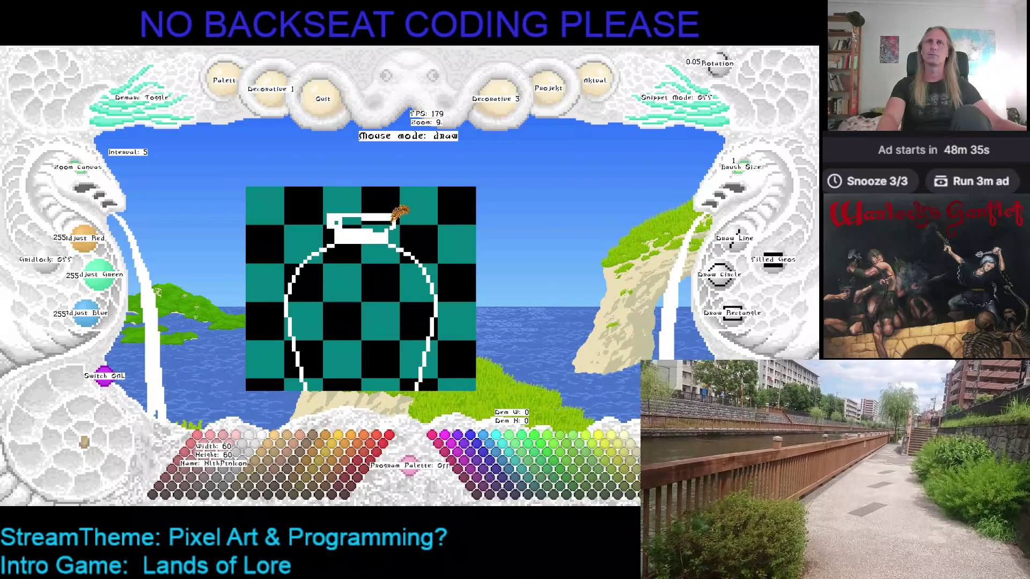
right_click(395, 227)
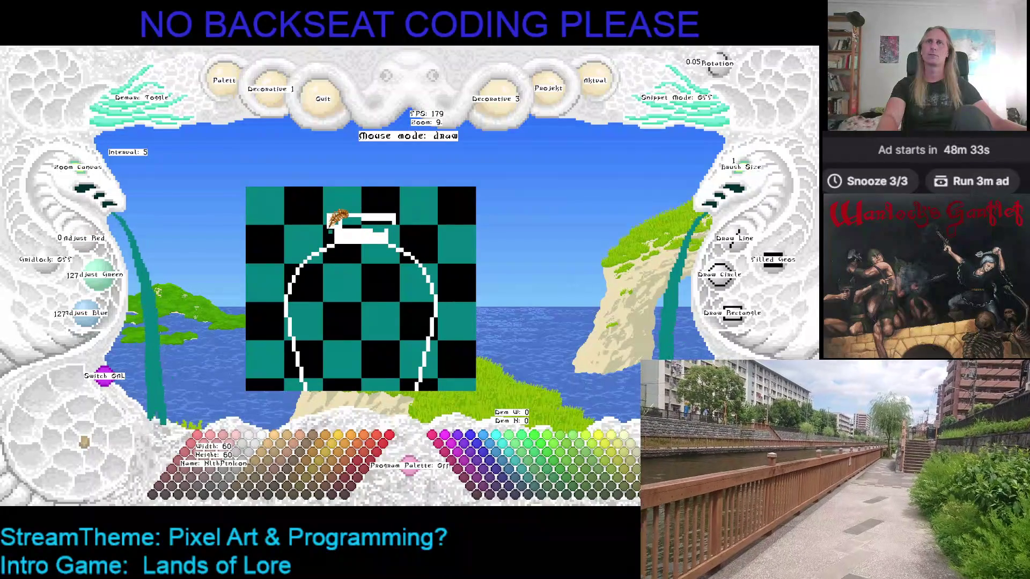
right_click(333, 226)
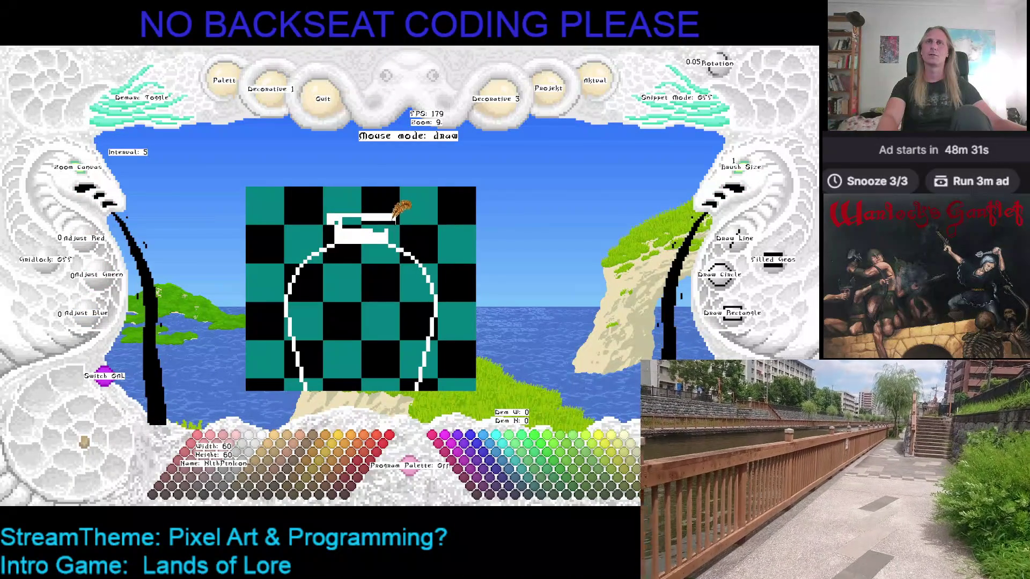
right_click(394, 221)
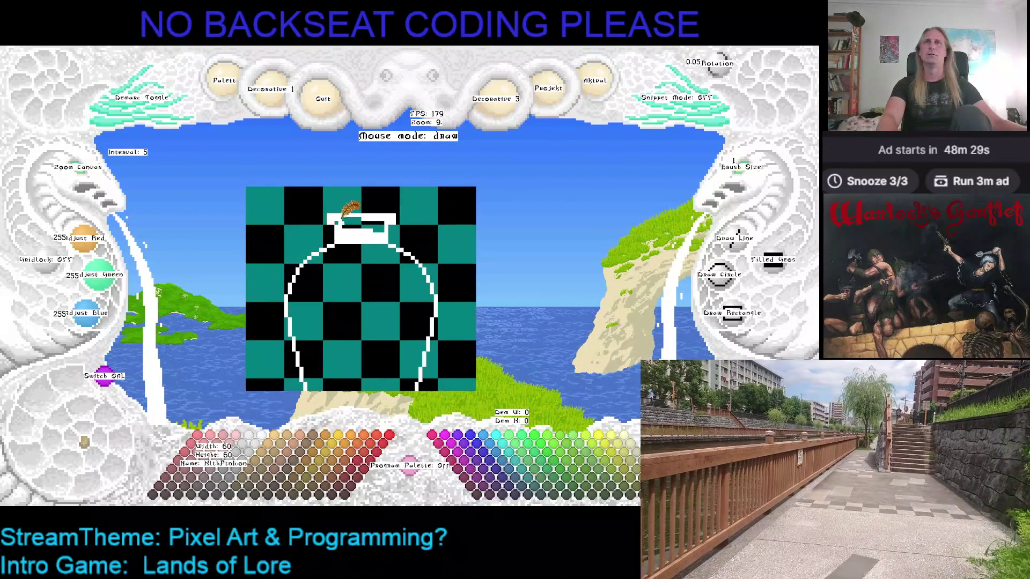
Shift the view down, sample white, and fill the inside of the bottle neck white
mouse_move(390, 200)
mouse_down()
mouse_move(385, 217)
mouse_move(355, 224)
mouse_move(384, 225)
mouse_up()
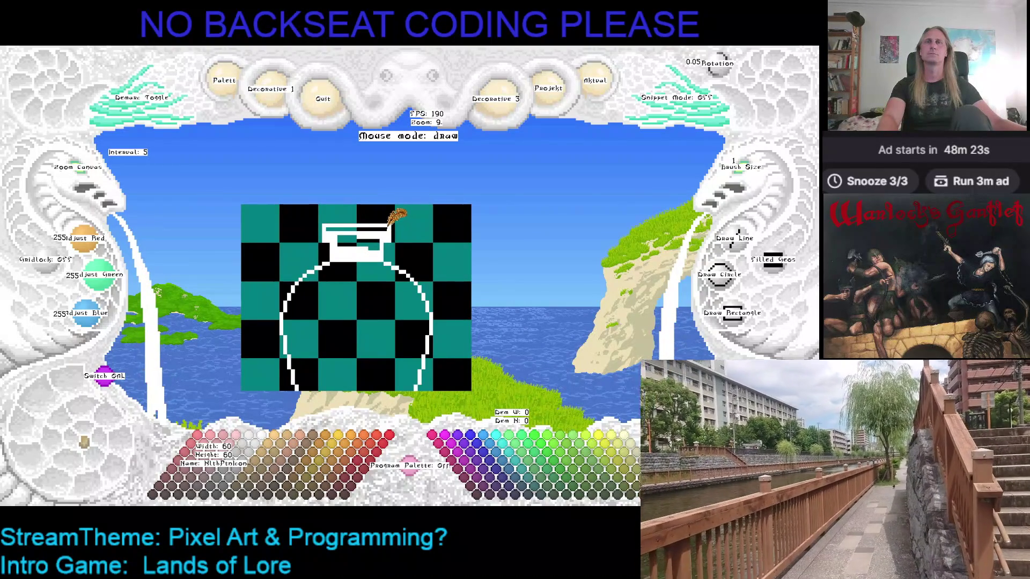
right_click(325, 221)
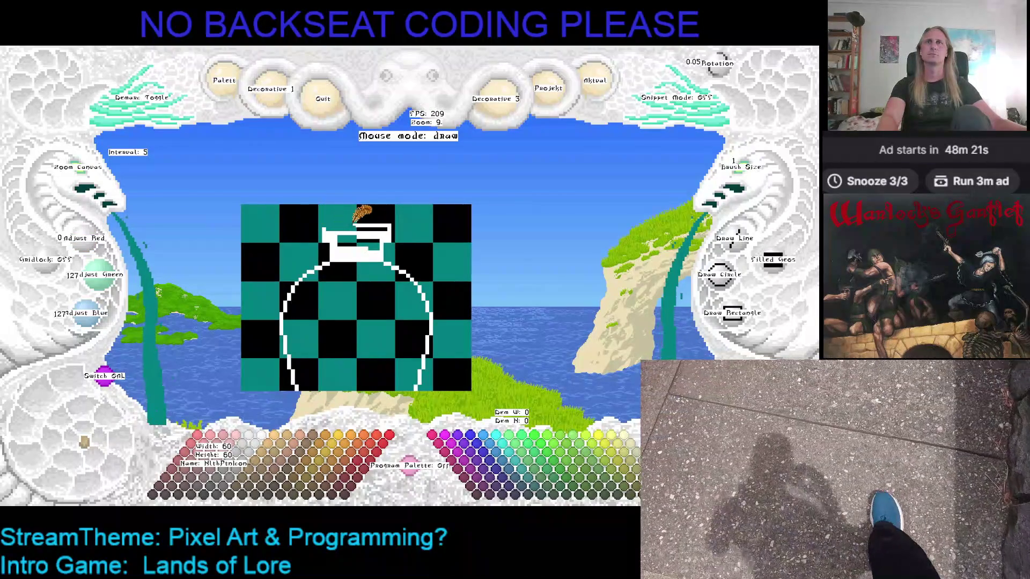
right_click(376, 223)
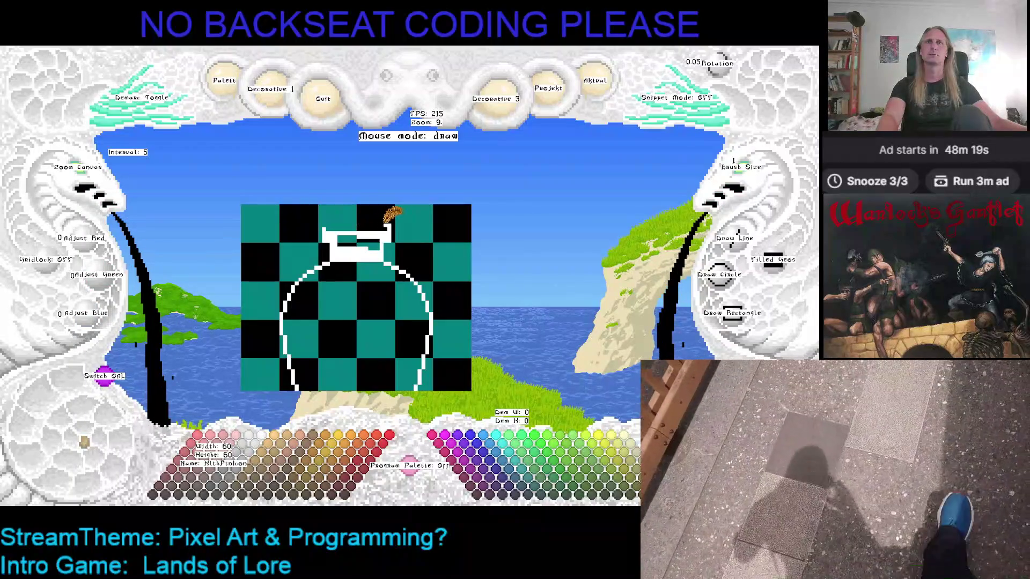
right_click(389, 229)
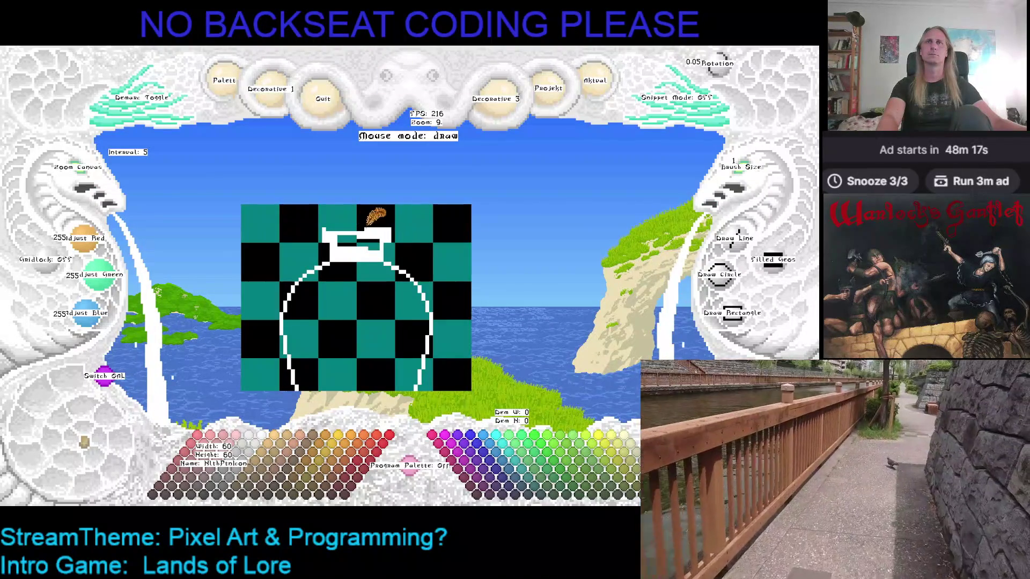
mouse_move(342, 238)
mouse_down()
mouse_move(373, 228)
mouse_move(343, 242)
mouse_move(374, 246)
mouse_up()
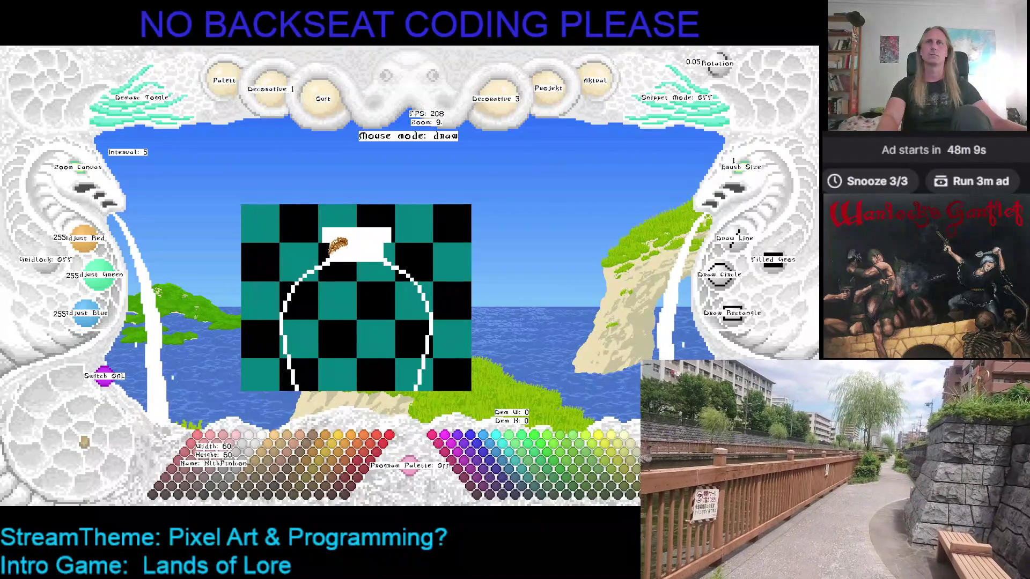
Recentre the bottle, eyedrop black then teal, and switch to medium brown (156, 120, 60)
key(Left)
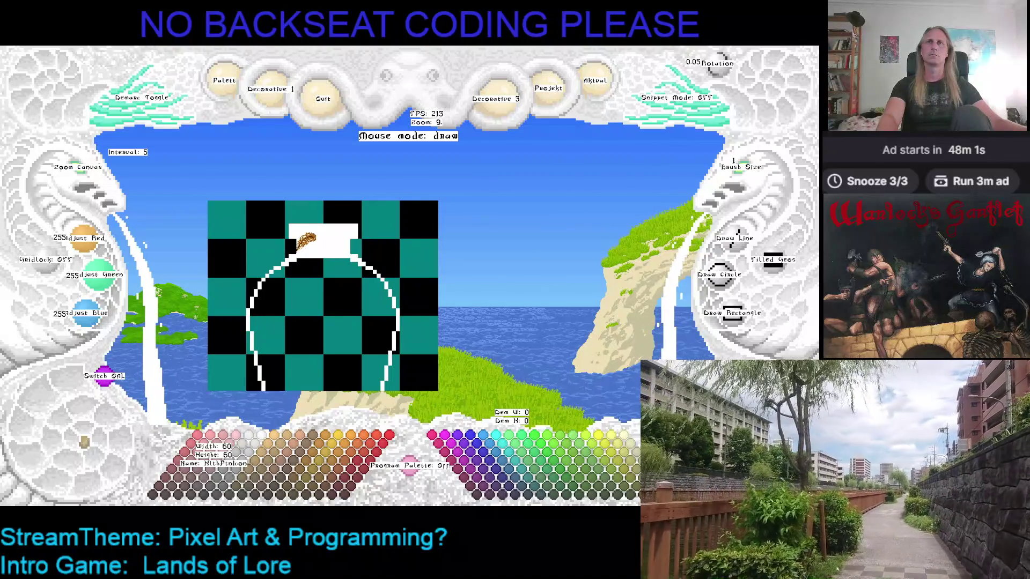
mouse_move(382, 255)
mouse_down()
mouse_move(420, 214)
mouse_move(400, 252)
mouse_up()
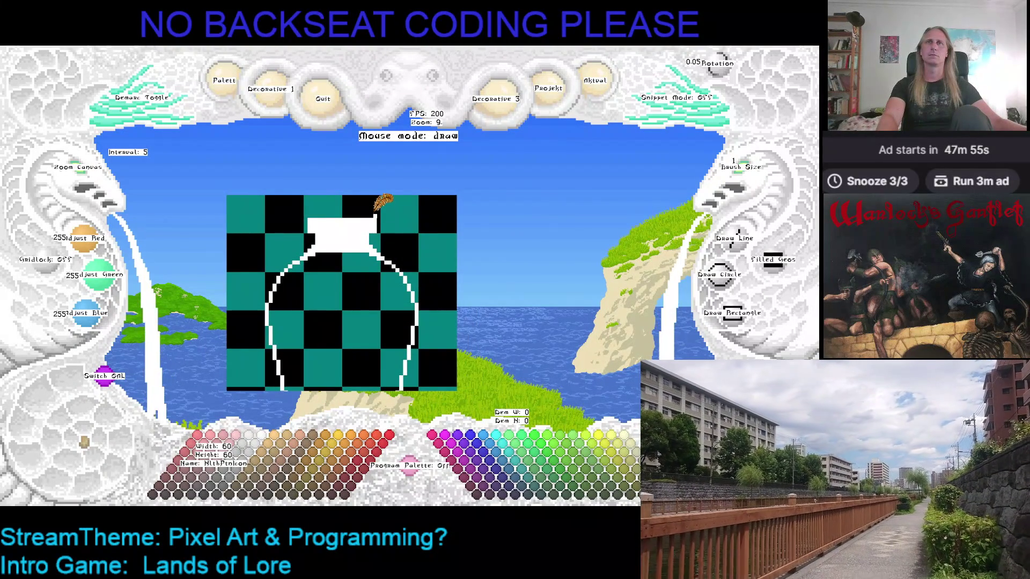
right_click(377, 215)
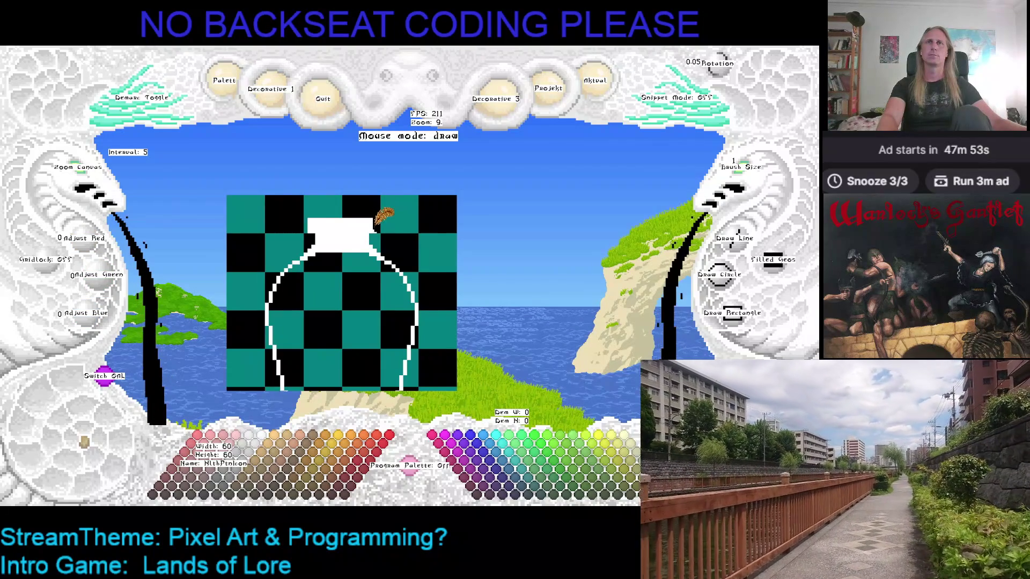
right_click(314, 217)
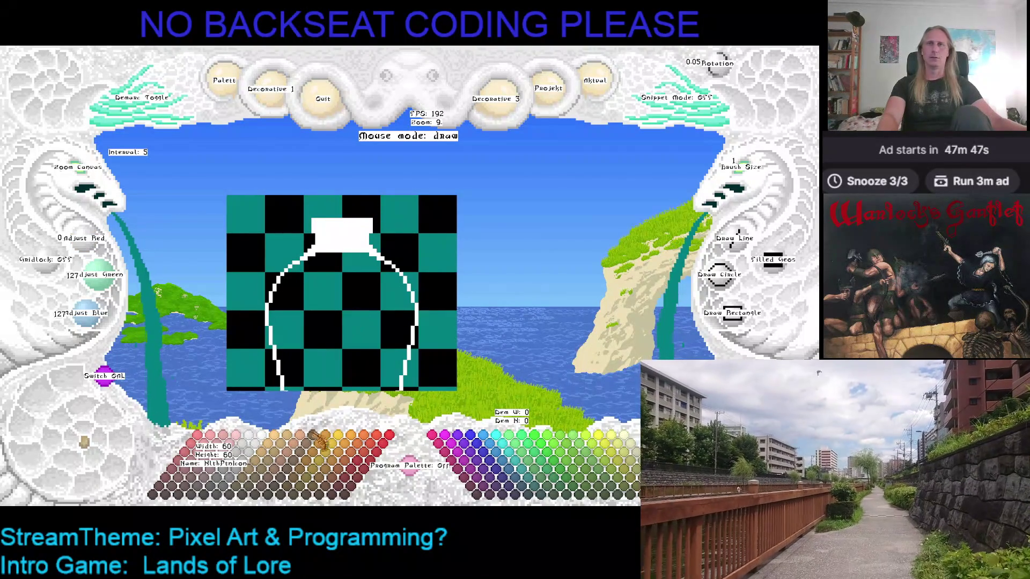
click(271, 471)
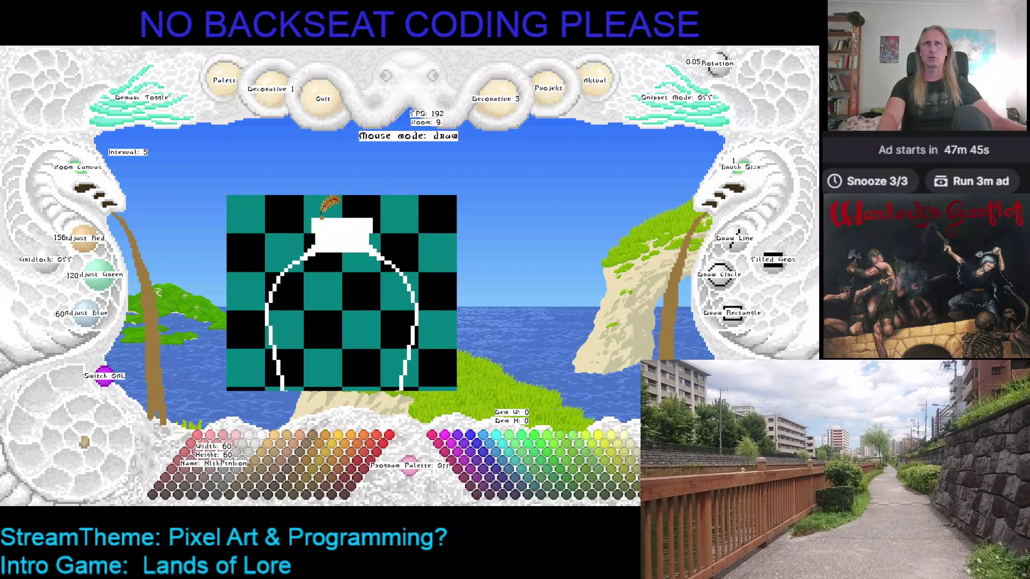
Paint a solid medium-brown cork across the bottle top
drag(328, 203, 368, 212)
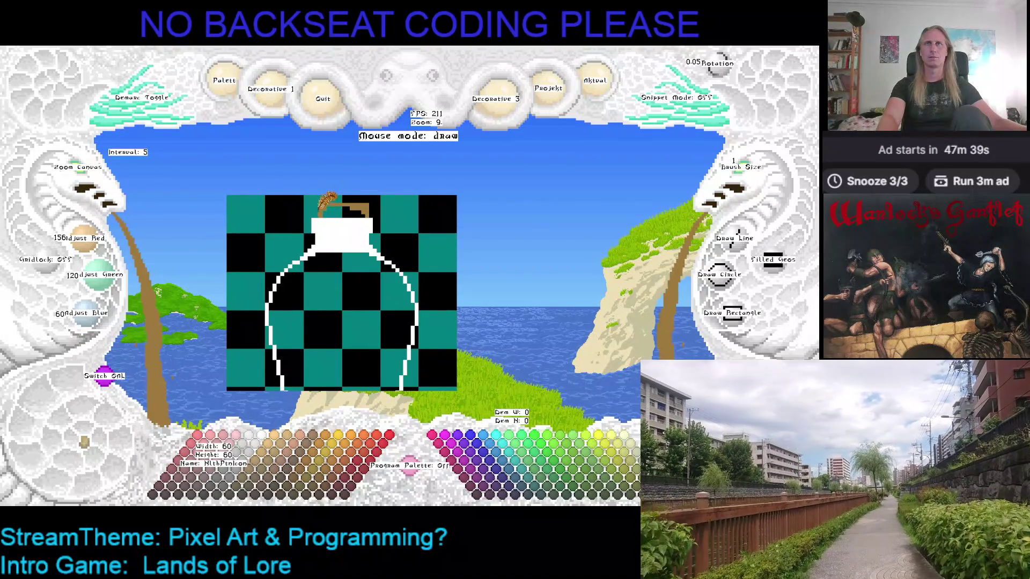
right_click(321, 204)
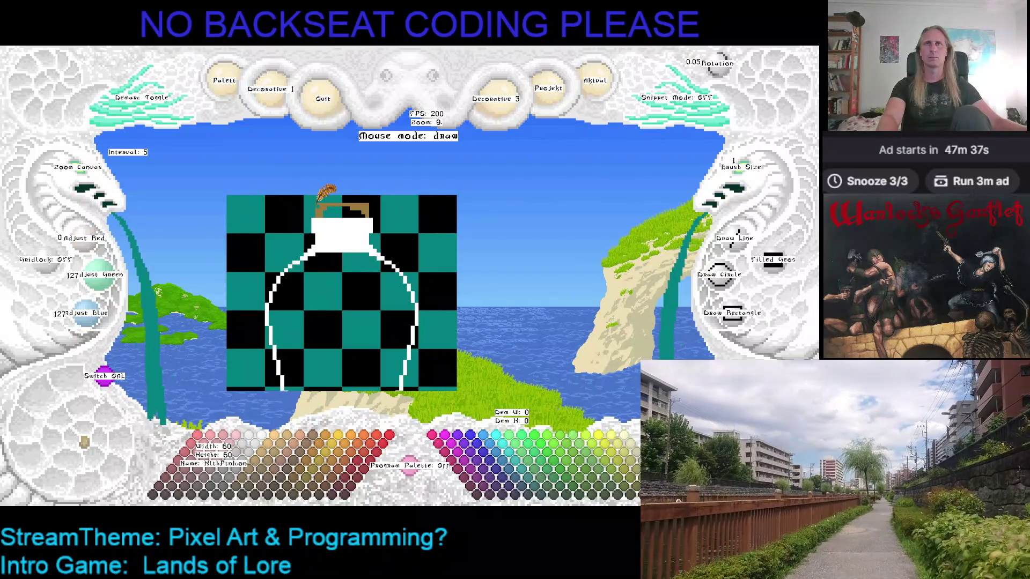
right_click(375, 201)
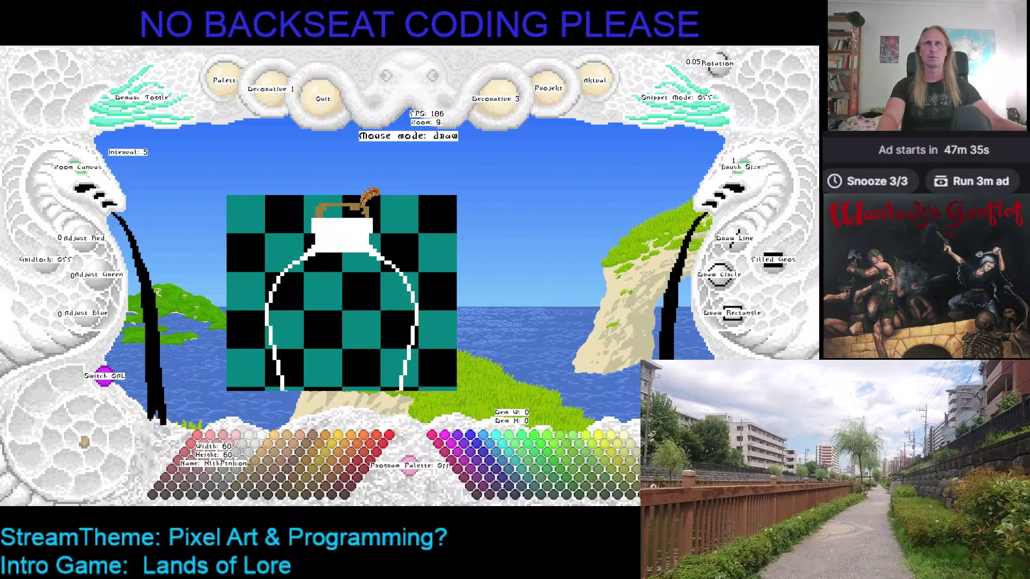
right_click(369, 206)
drag(357, 211, 336, 217)
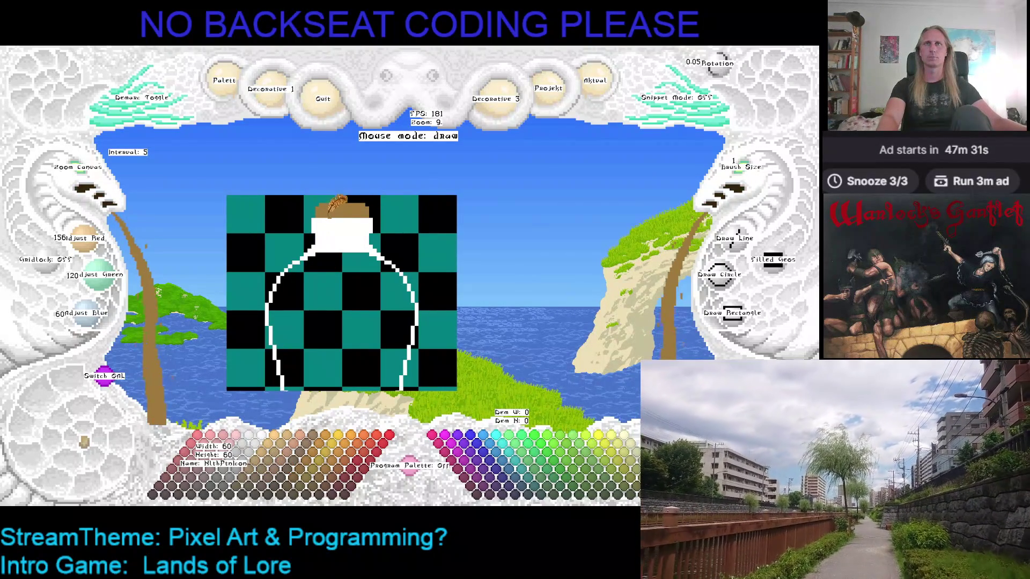
Shade the top of the cork with darker brown, then return to a mid brown
click(260, 482)
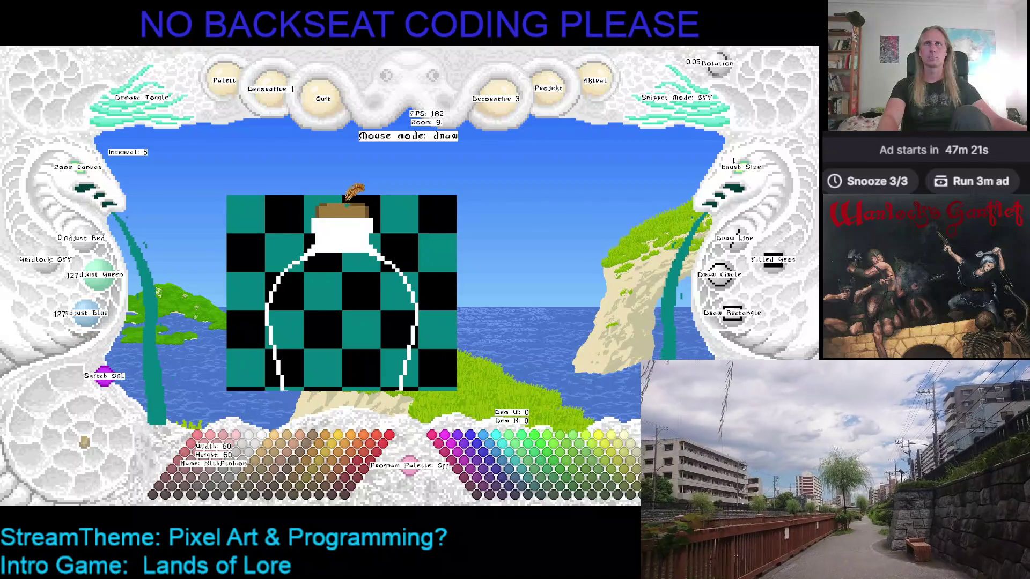
right_click(335, 204)
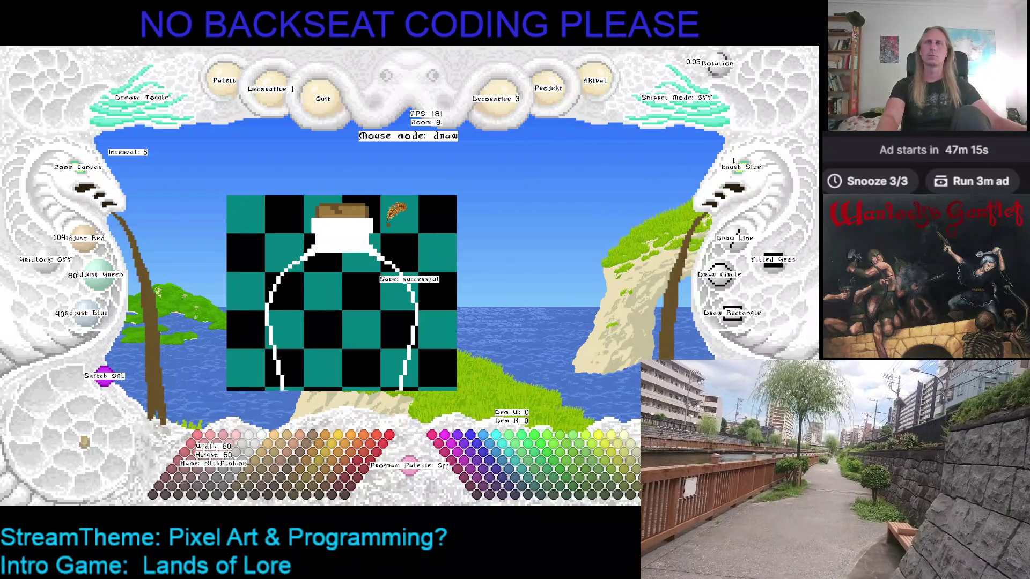
key(Left)
key(Up)
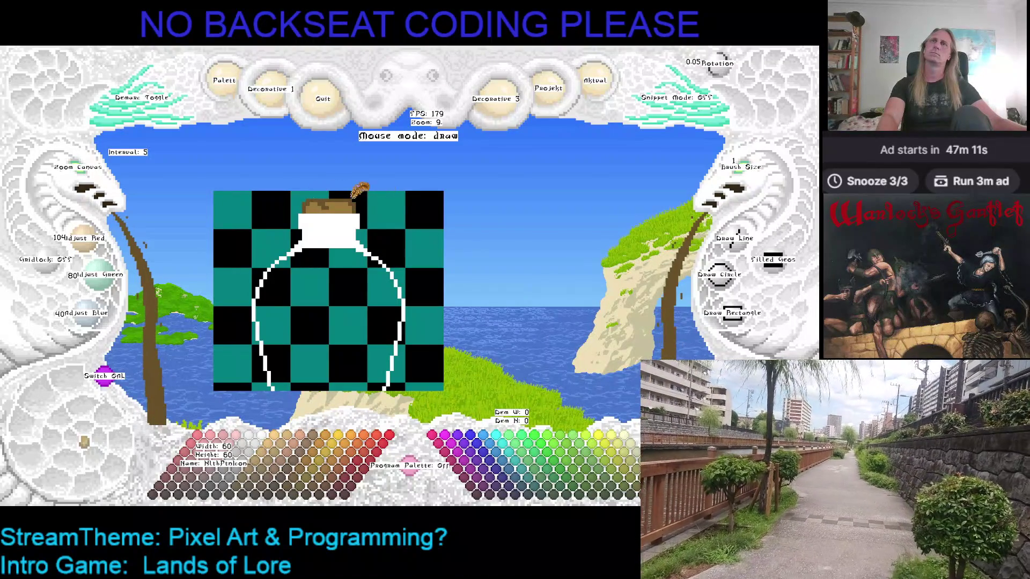
right_click(336, 196)
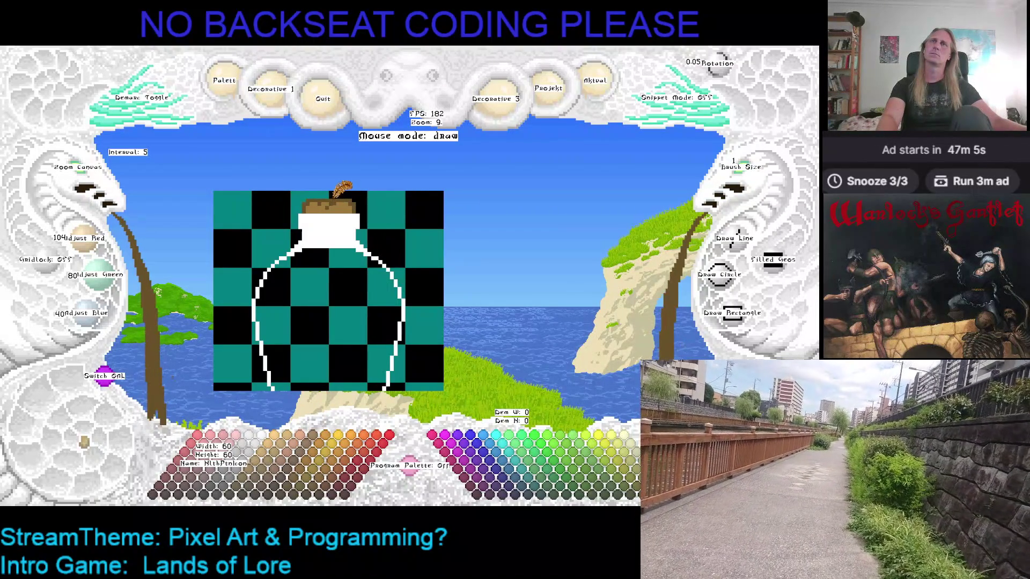
right_click(336, 197)
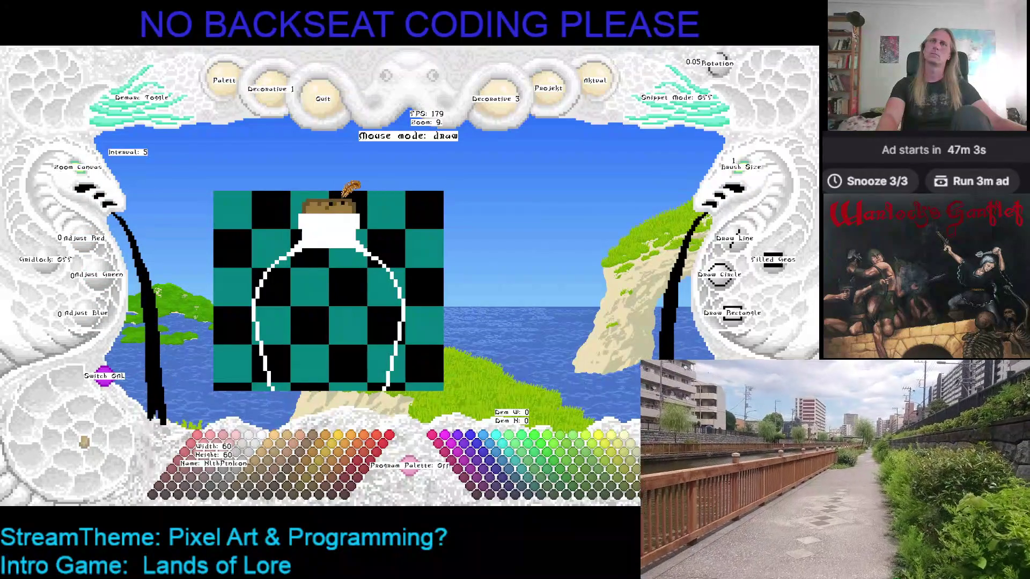
right_click(336, 199)
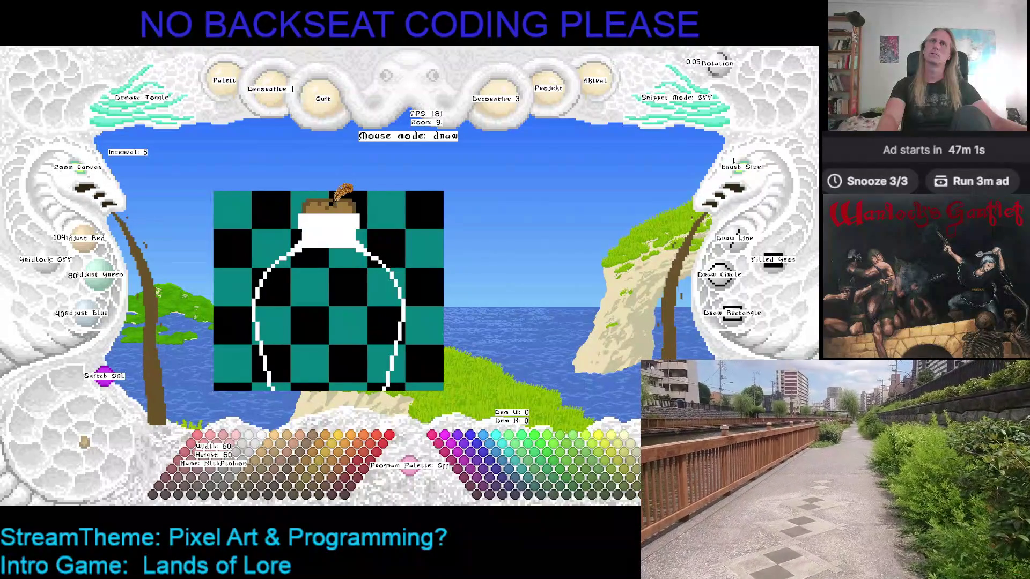
right_click(333, 201)
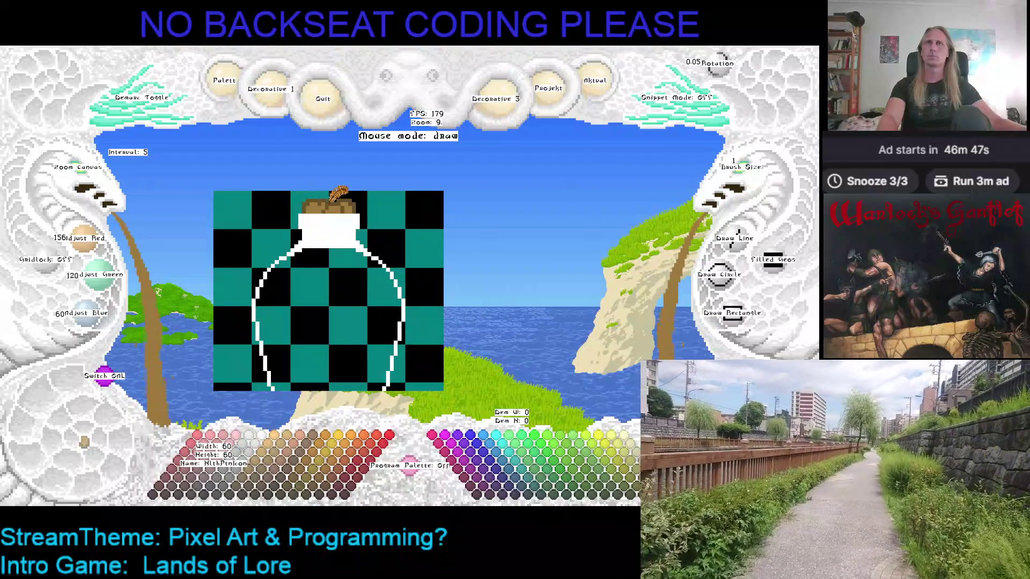
click(280, 468)
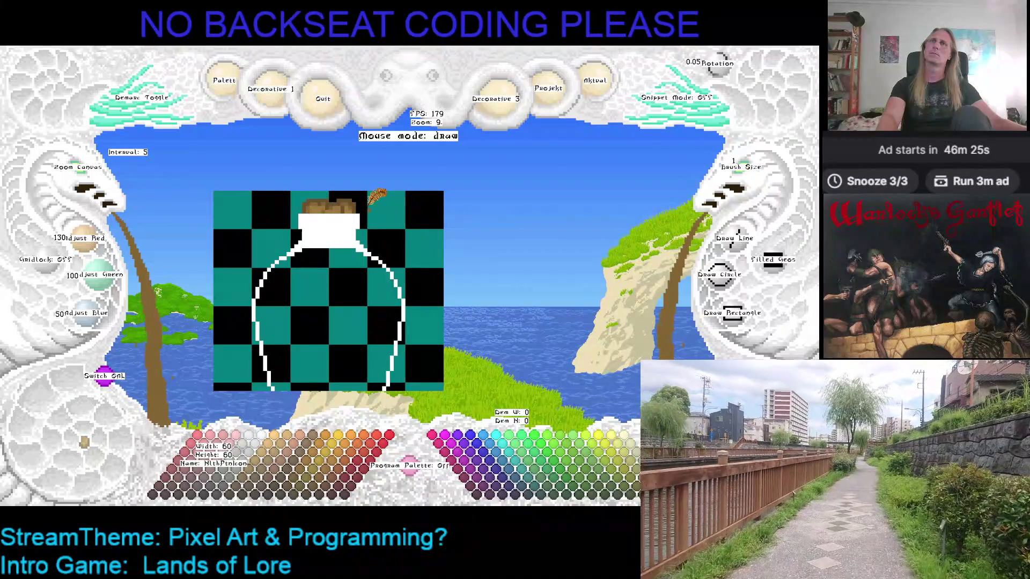
scroll(365, 204, down, 2)
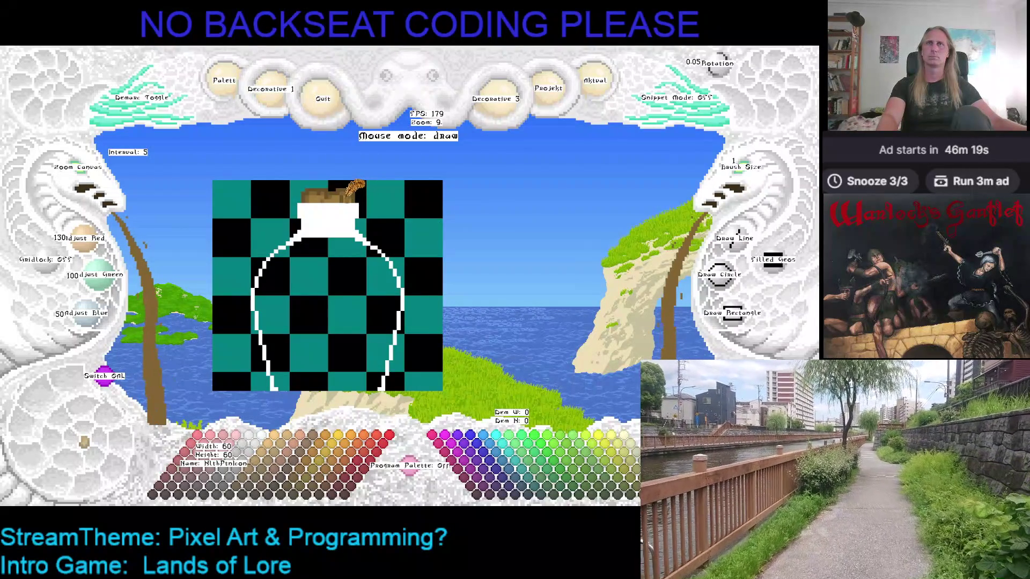
Flood-fill the checkerboard background around the bottle with solid black
right_click(352, 198)
scroll(353, 200, down, 2)
drag(359, 188, 367, 180)
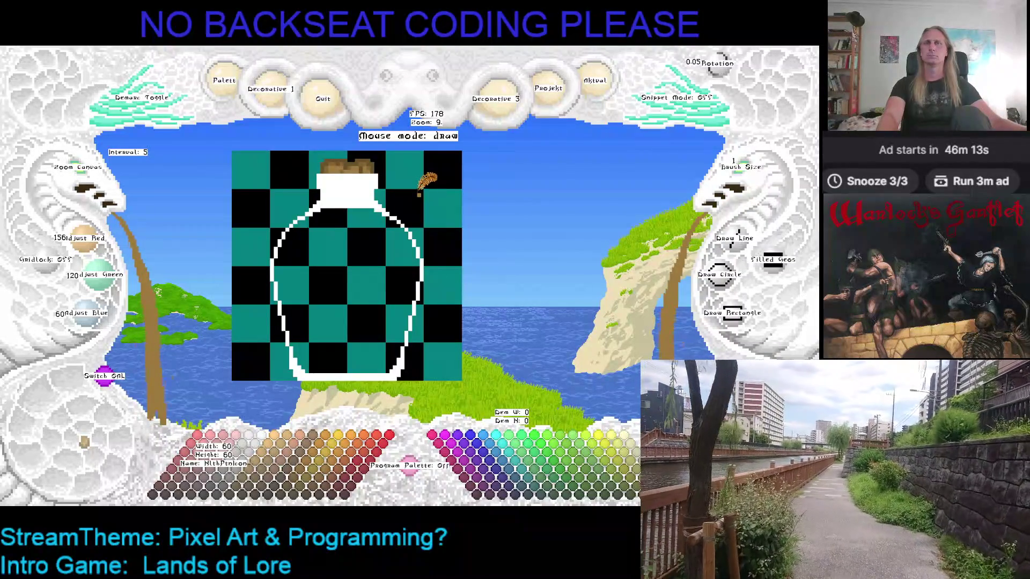
mouse_move(419, 194)
mouse_down()
mouse_move(424, 161)
mouse_move(416, 209)
mouse_move(421, 172)
mouse_move(425, 202)
mouse_up()
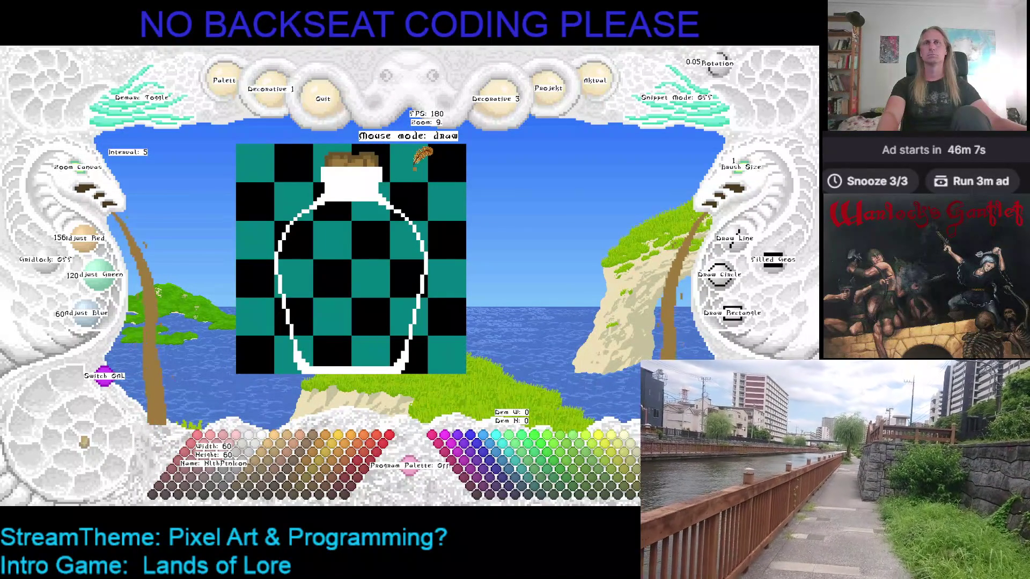
right_click(436, 165)
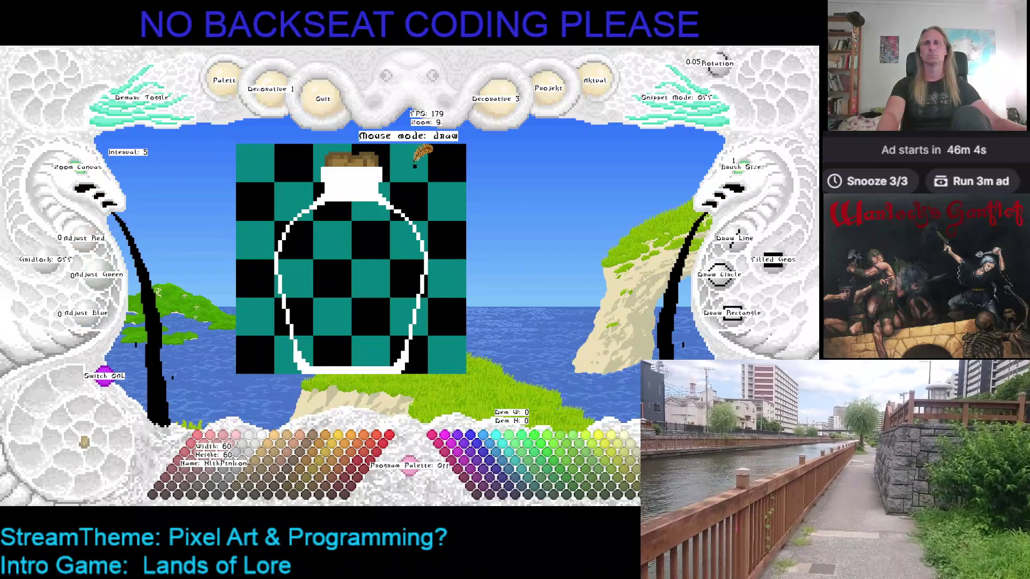
click(409, 167)
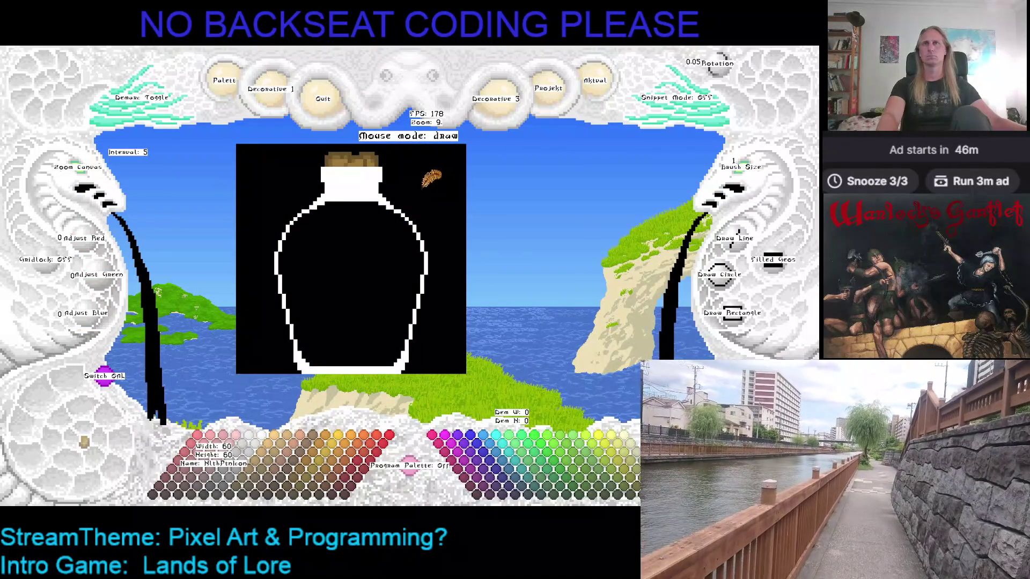
Hide the interface labels and choose dark green (0, 63, 24)
key(Right)
key(Up)
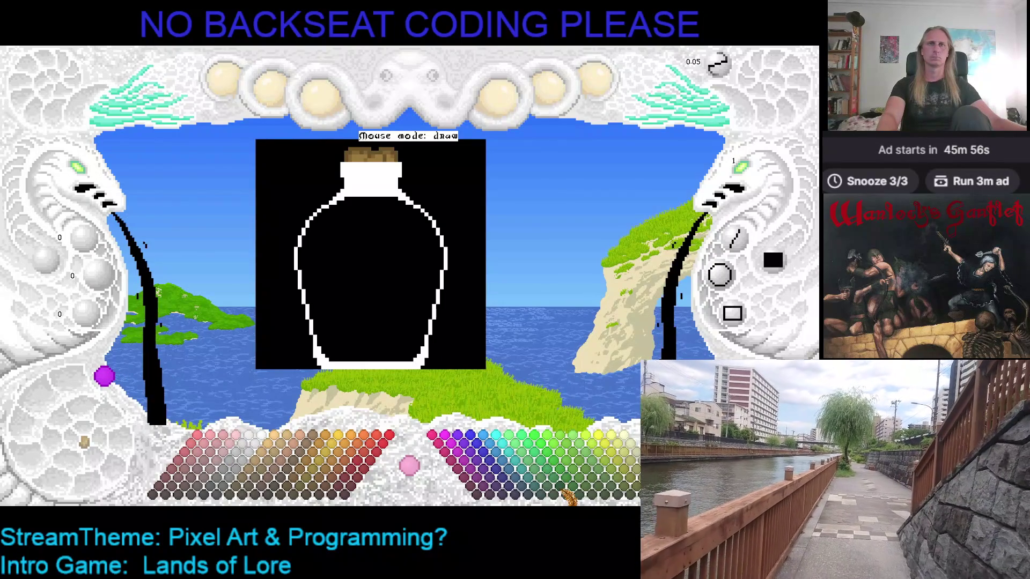
click(566, 499)
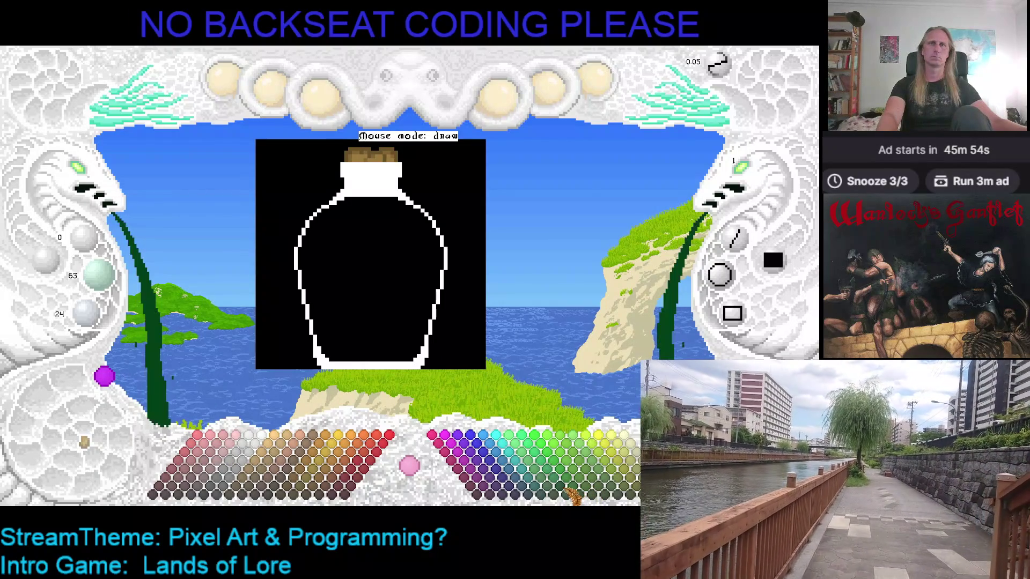
Fill the bottle interior and its leftover black gap with dark green, then select brighter green 0, 127, 48
mouse_move(331, 329)
mouse_down()
mouse_move(325, 253)
mouse_move(351, 219)
mouse_move(429, 220)
mouse_move(427, 306)
mouse_move(412, 337)
mouse_move(351, 341)
mouse_move(328, 271)
mouse_up()
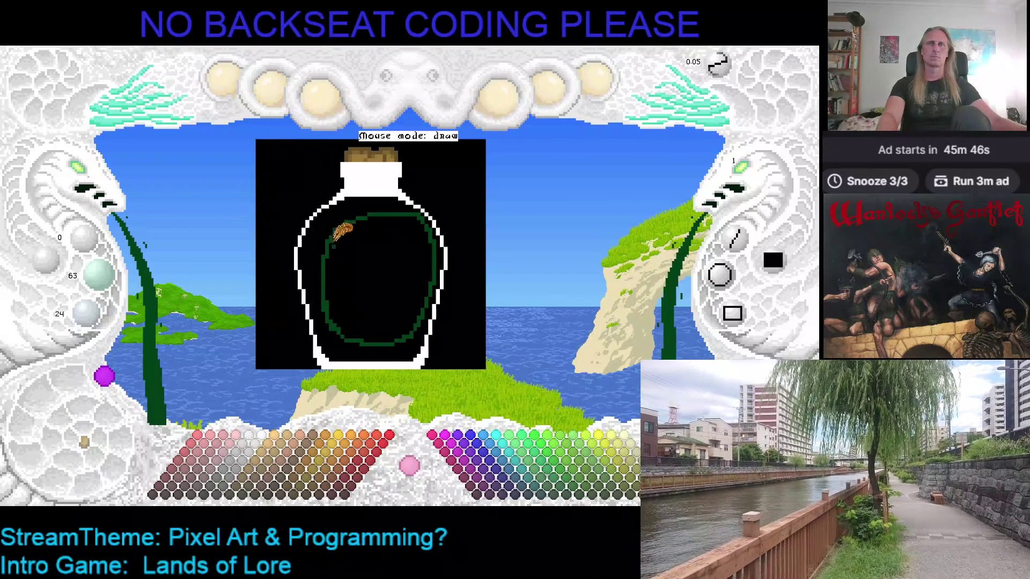
click(343, 261)
click(324, 231)
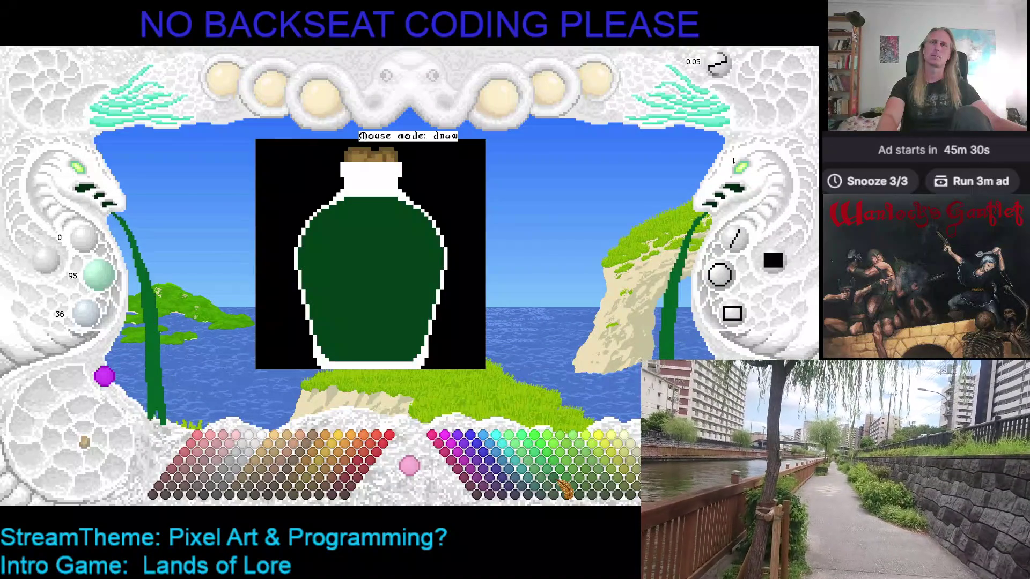
click(551, 489)
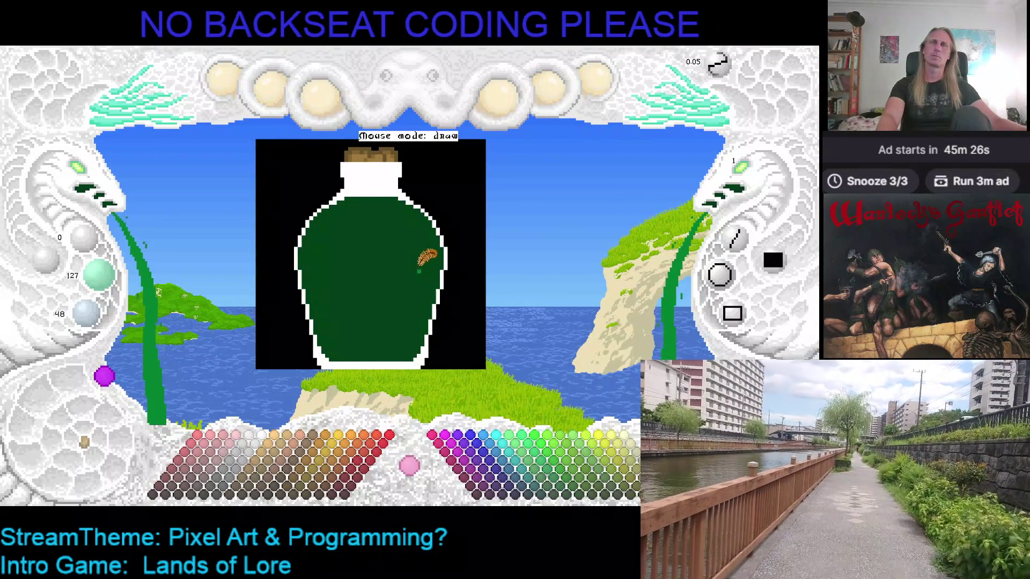
Flood the white outline and neck with bright green, then select muted green 42, 84, 24
click(426, 258)
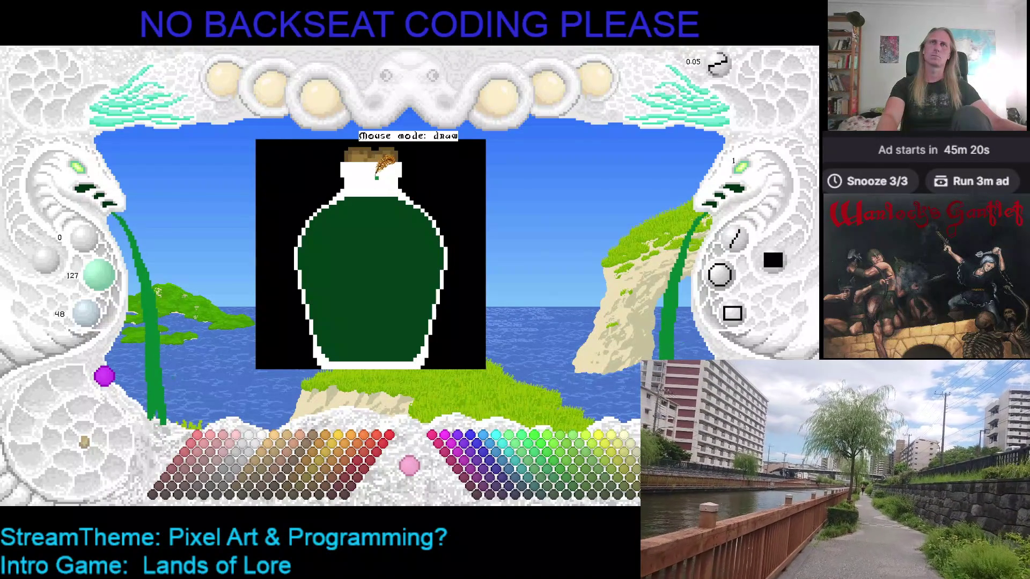
click(378, 170)
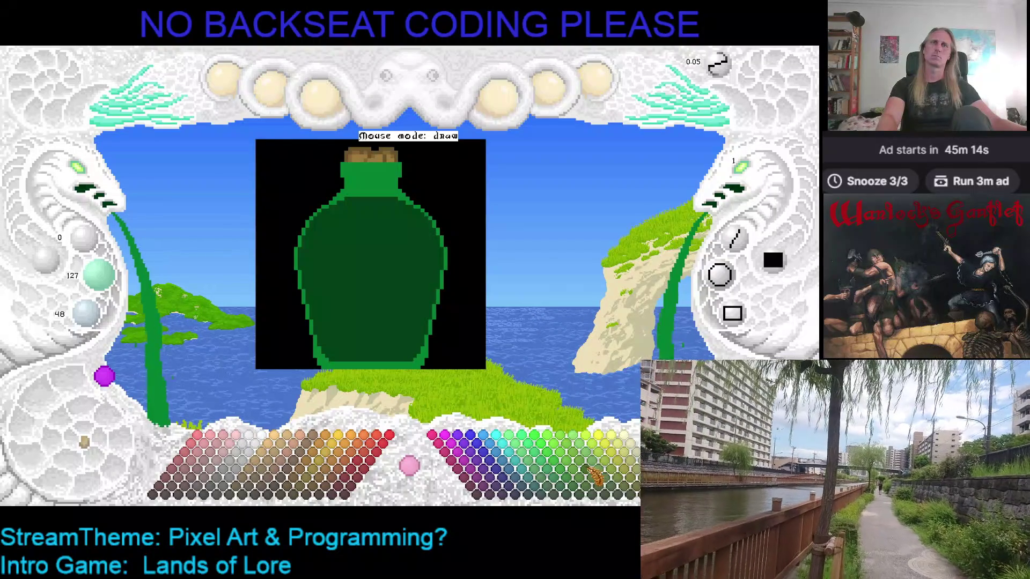
click(601, 472)
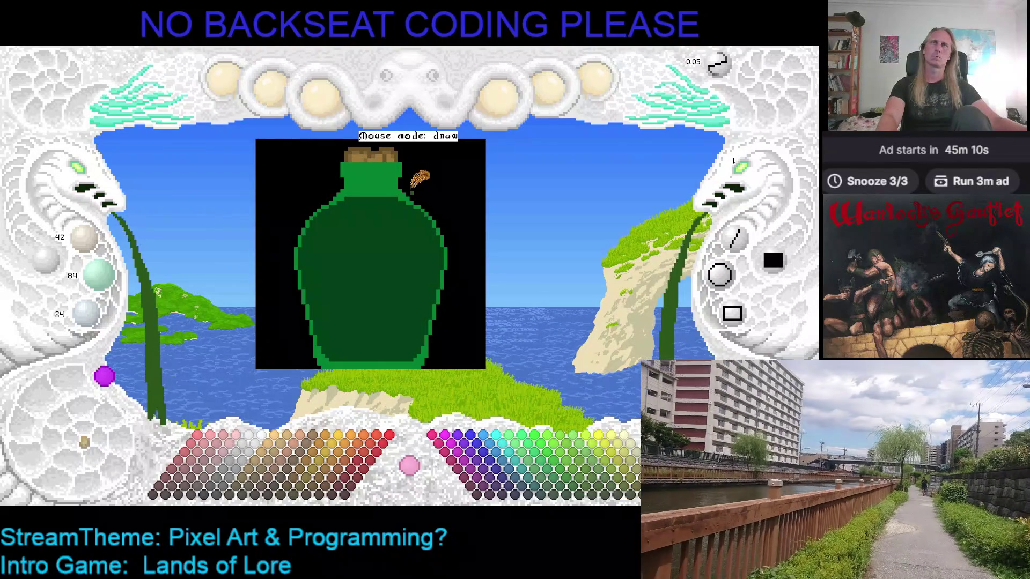
Draw a dark green band across the neck just below the cork, then save
drag(361, 172, 389, 171)
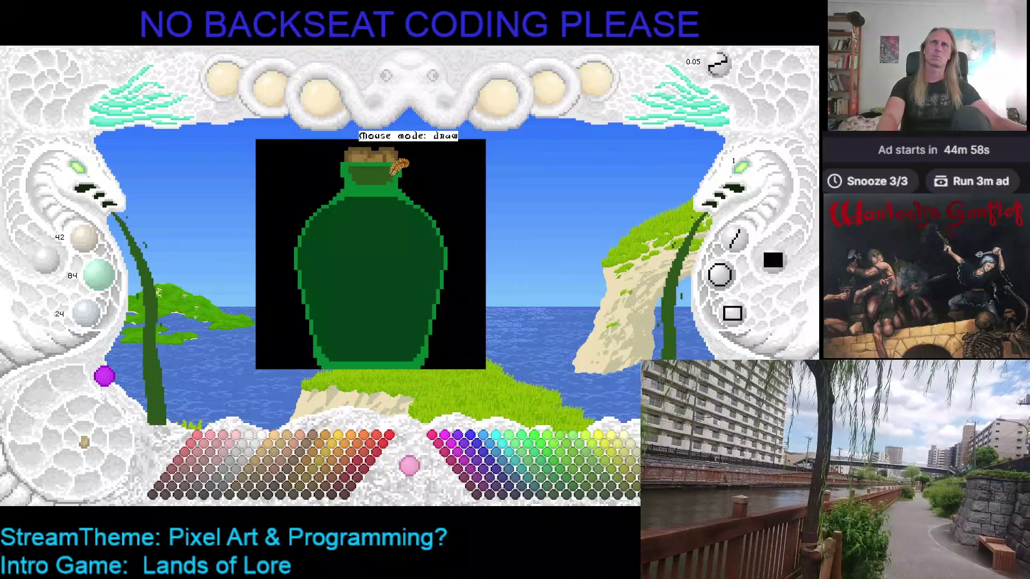
right_click(396, 185)
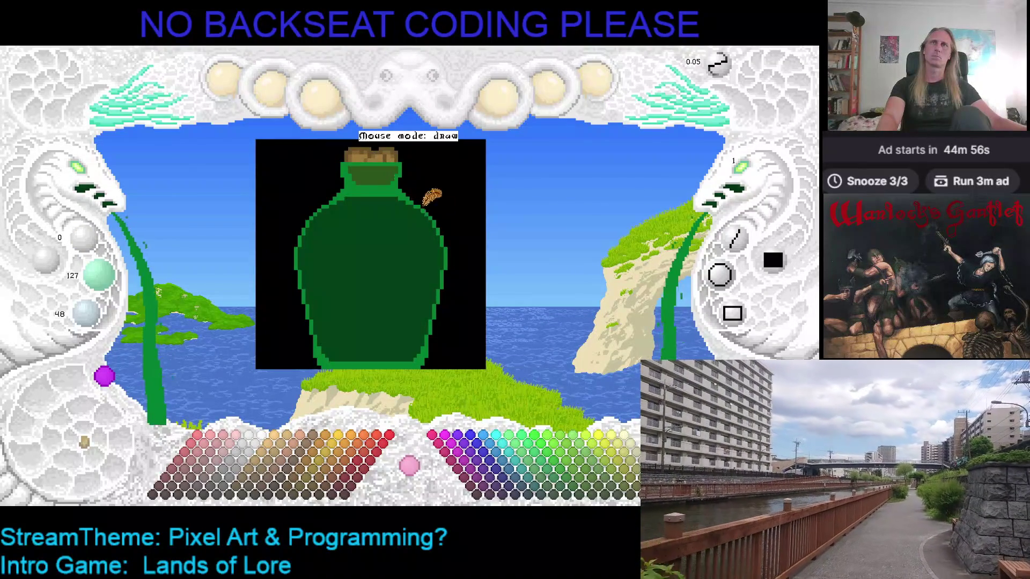
key(ctrl+s)
Eyedrop the neck's dark green (RGB 28, 56, 16), re-centre the bottle, and save again
right_click(355, 165)
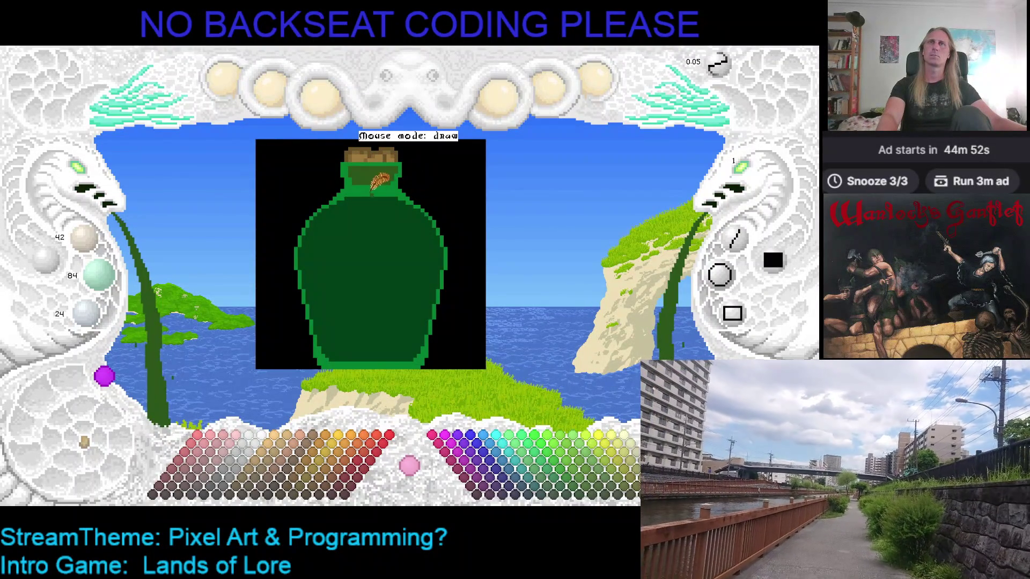
right_click(378, 188)
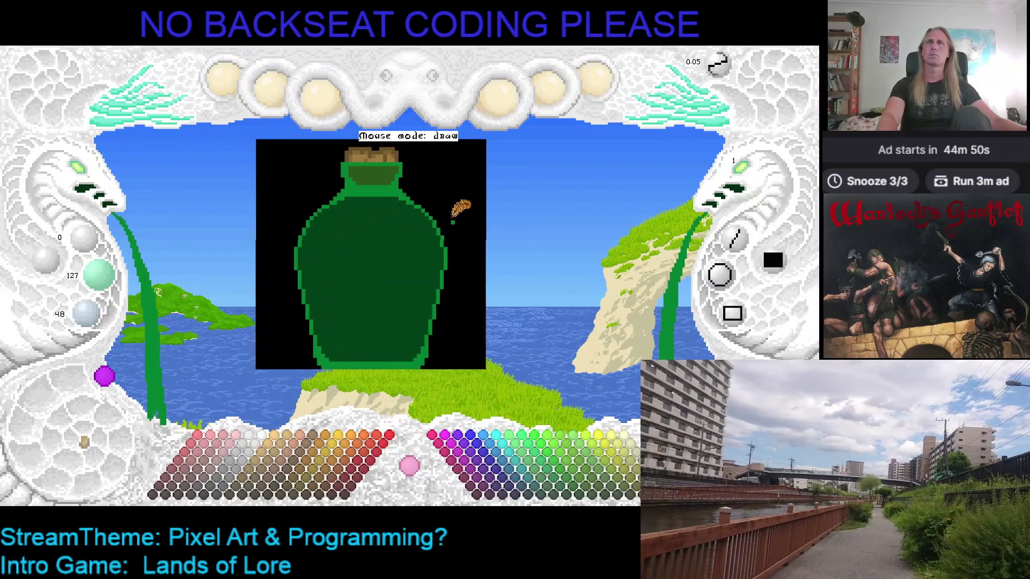
drag(455, 211, 453, 223)
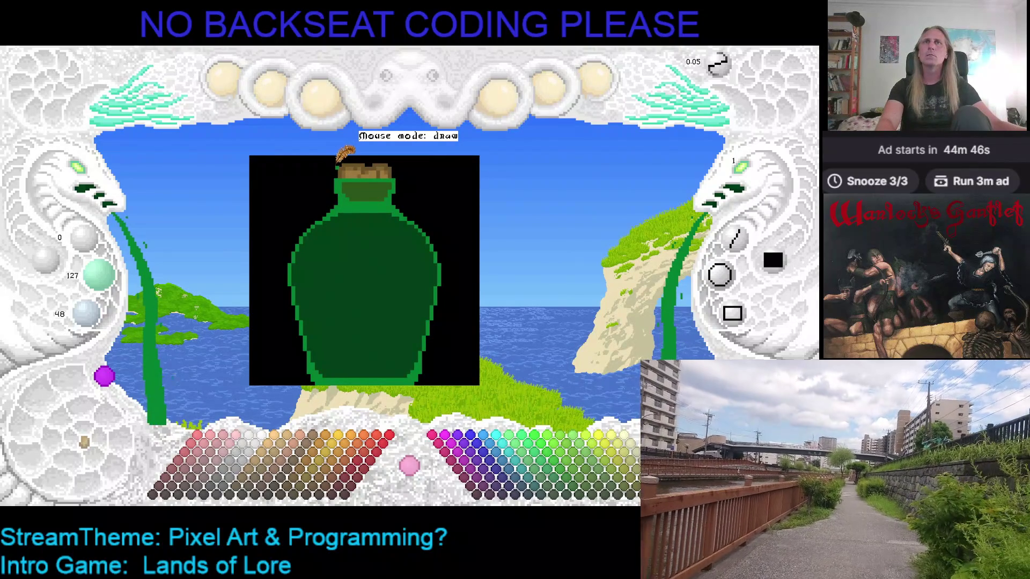
right_click(350, 184)
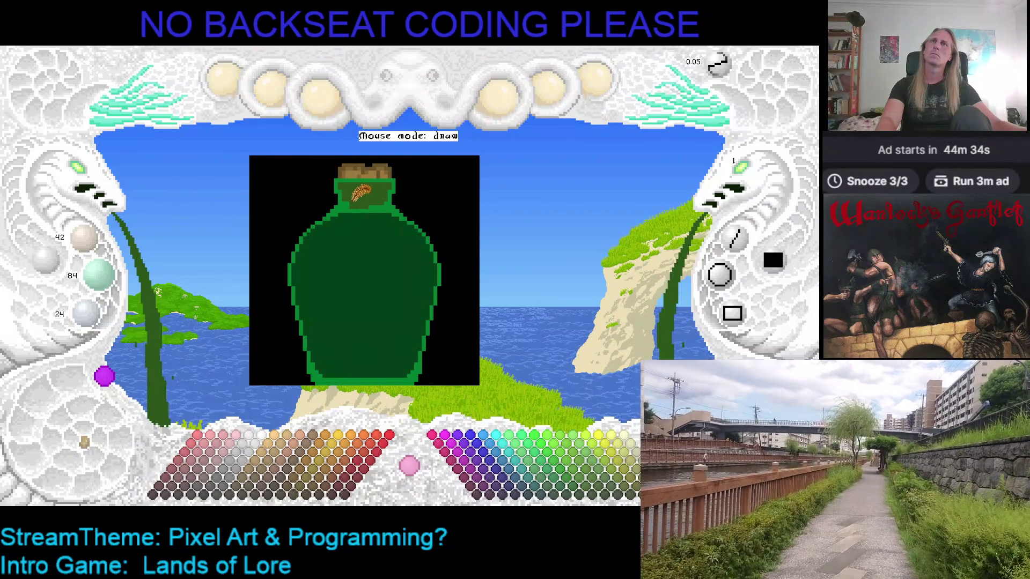
key(ctrl+s)
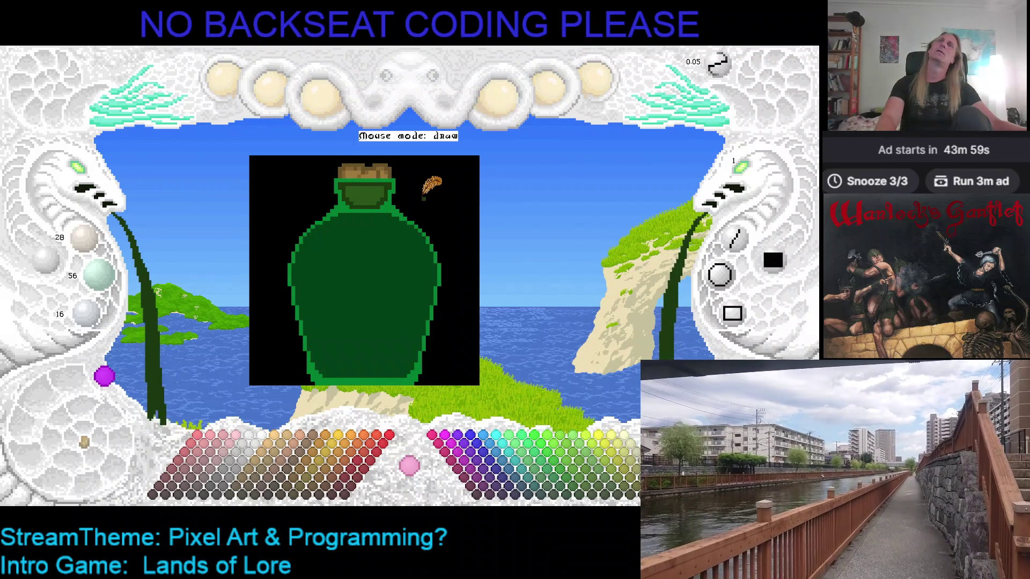
Sample the outline's bright green, try lime and darker palette greens, and set blue to 0
drag(432, 188, 416, 188)
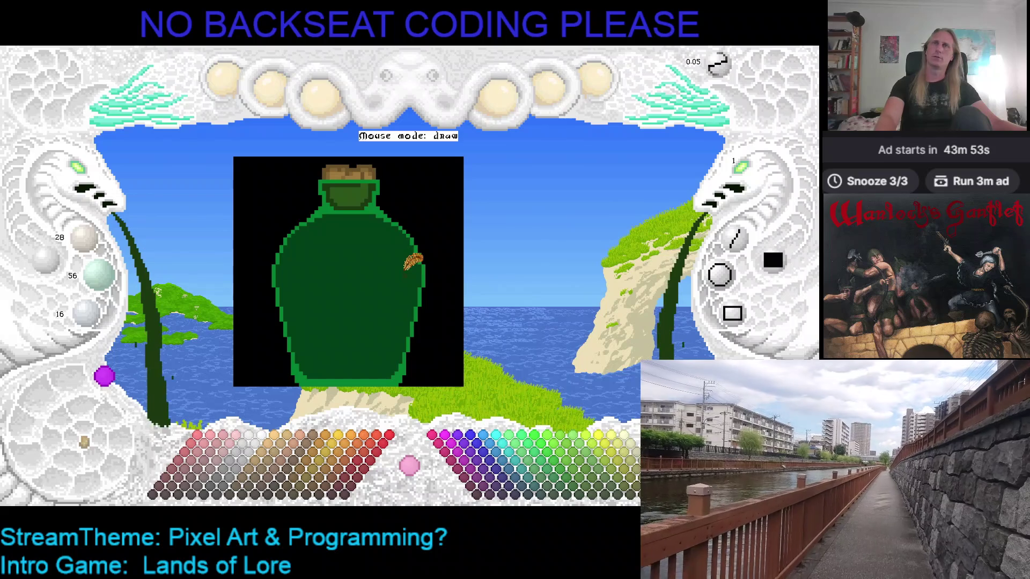
scroll(358, 181, up, 1)
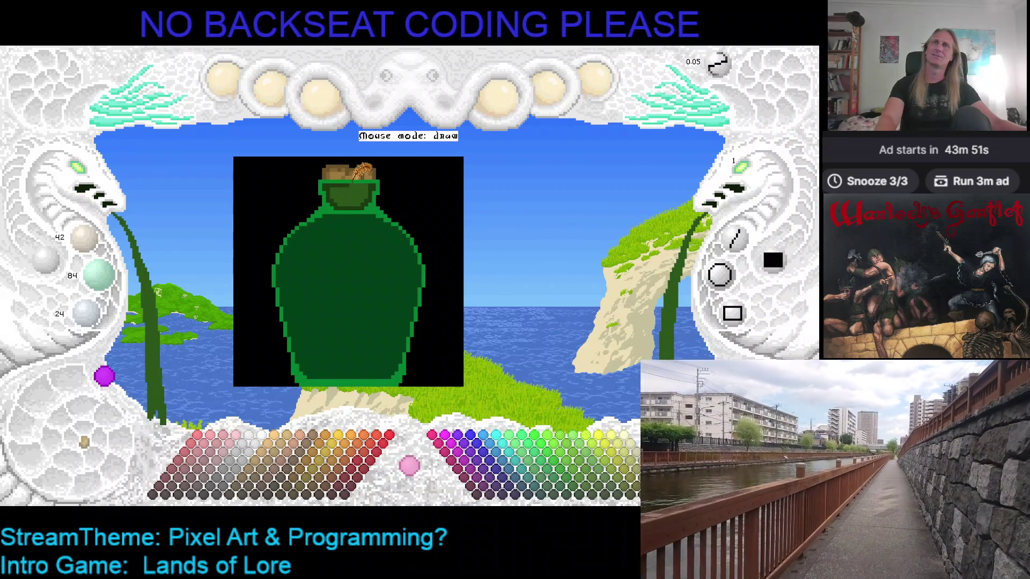
right_click(330, 184)
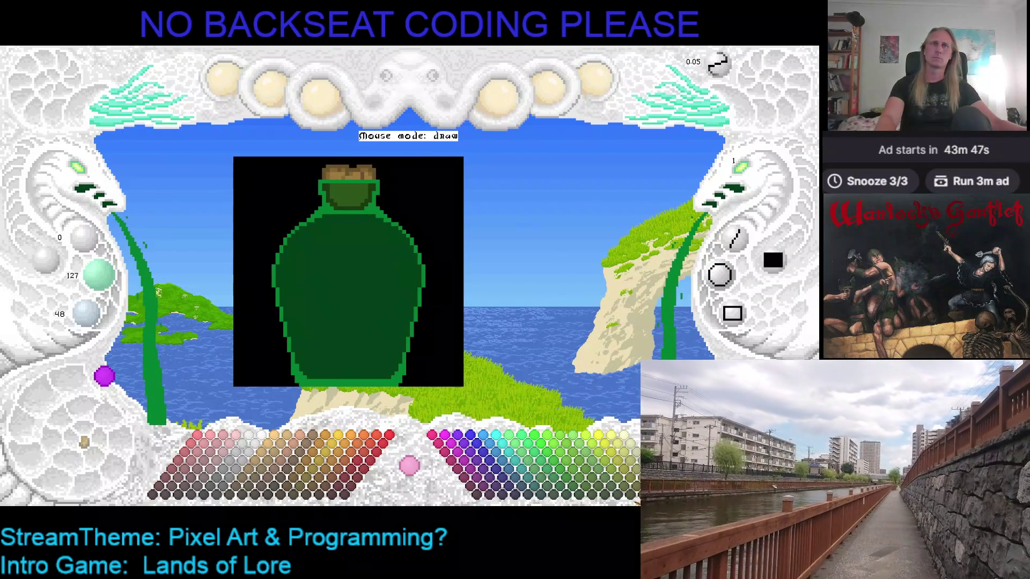
click(575, 466)
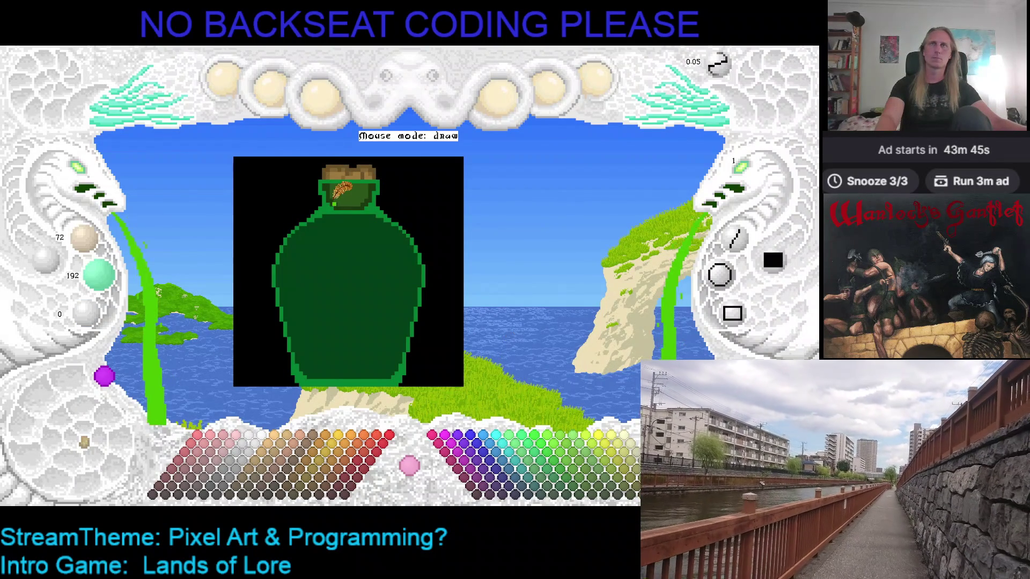
click(575, 489)
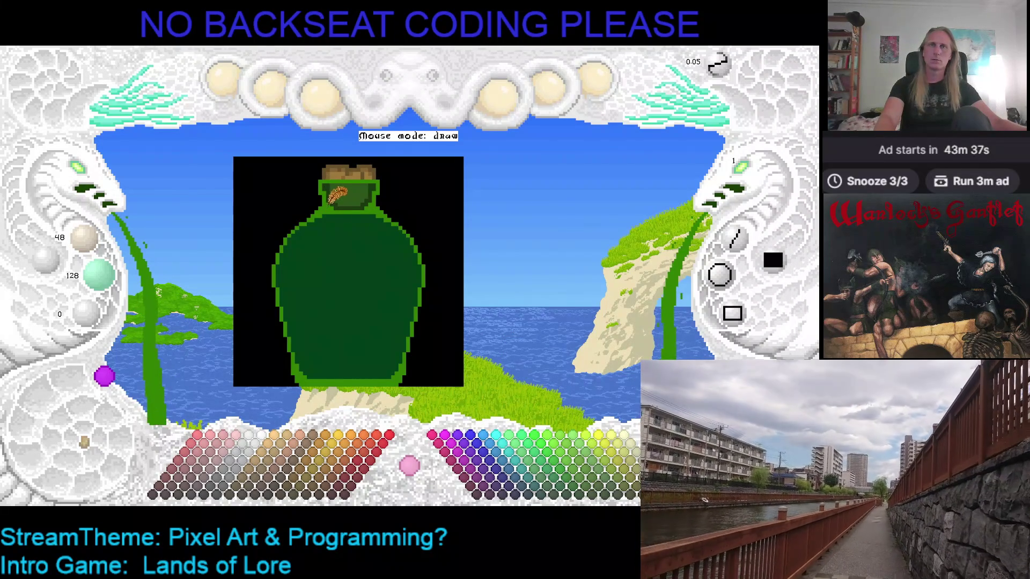
click(563, 481)
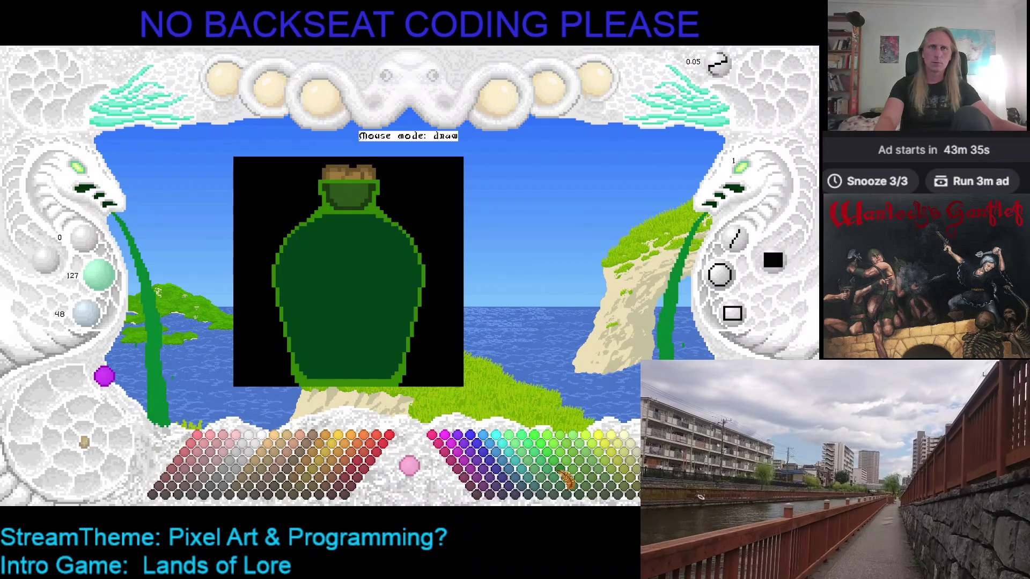
click(561, 486)
Fill the neck, then flood-fill the outline with muted green RGB 0, 95, 36
click(328, 203)
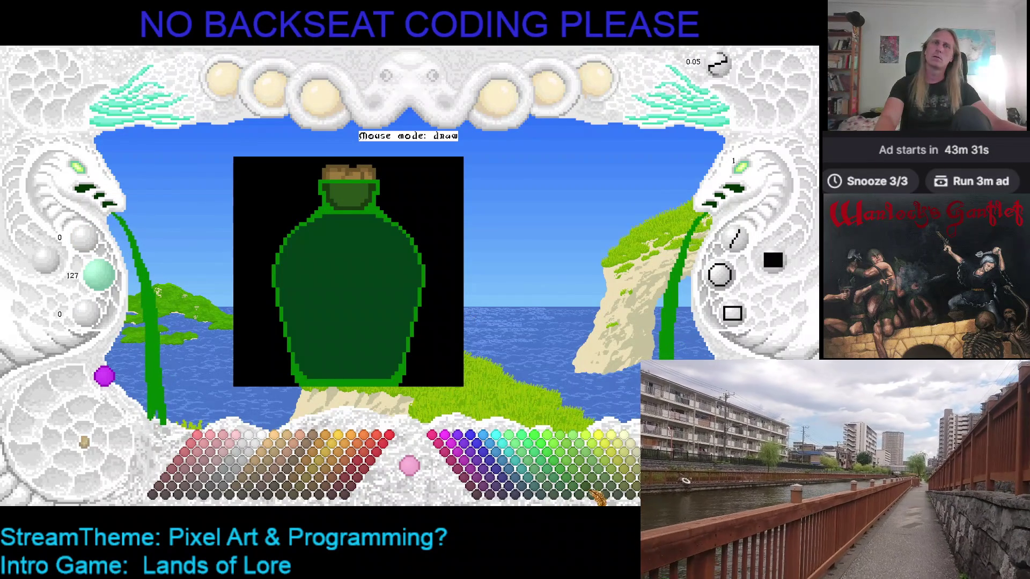
click(565, 488)
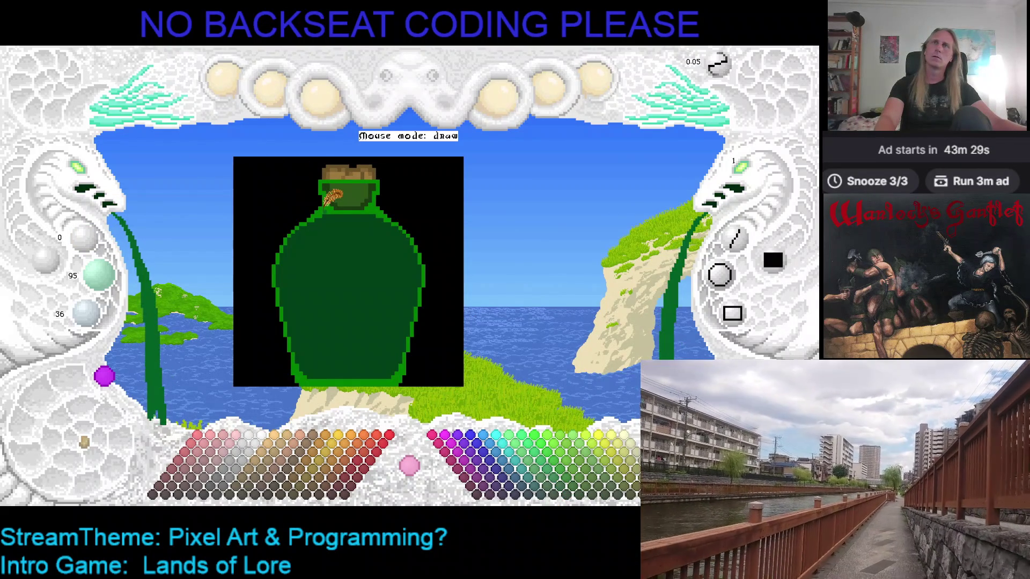
click(328, 203)
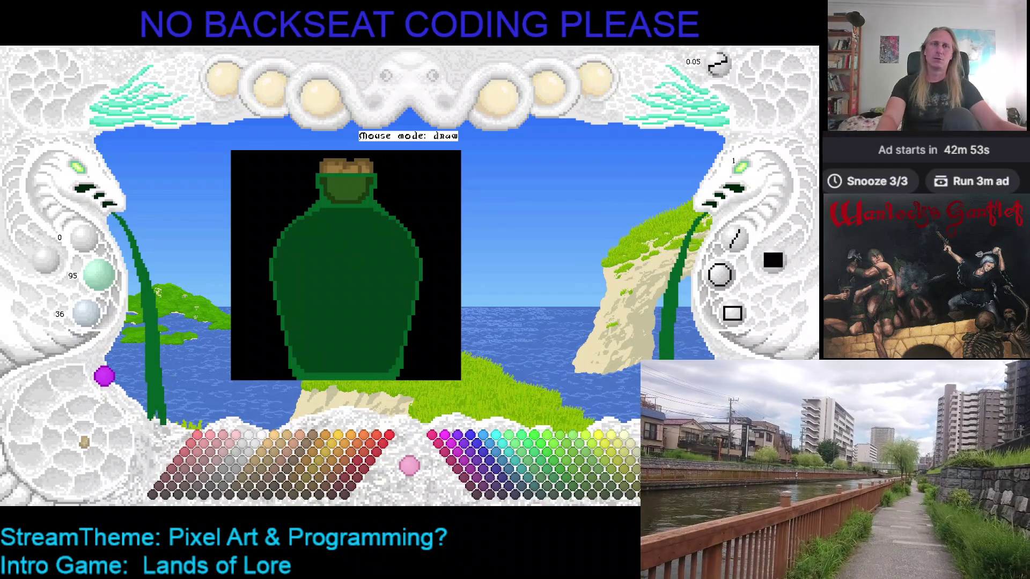
Fill the body very dark green, then refill the neck and body with a lighter dark green
click(583, 498)
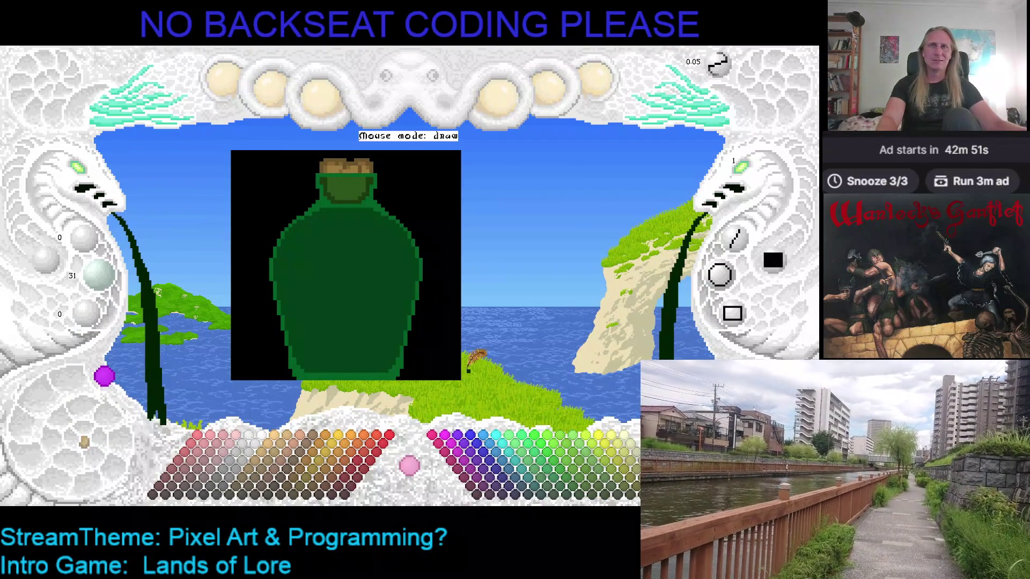
click(348, 284)
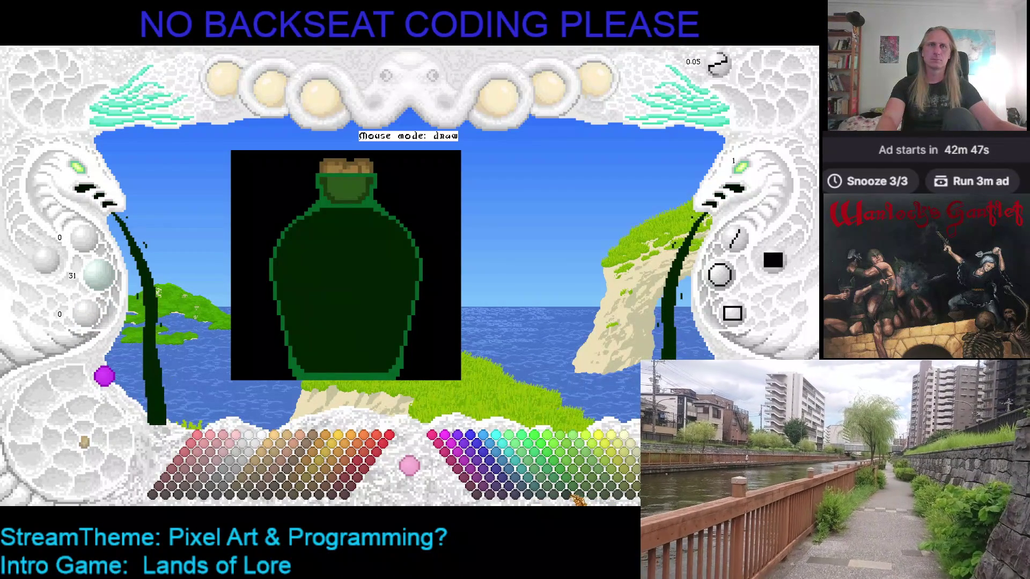
click(578, 501)
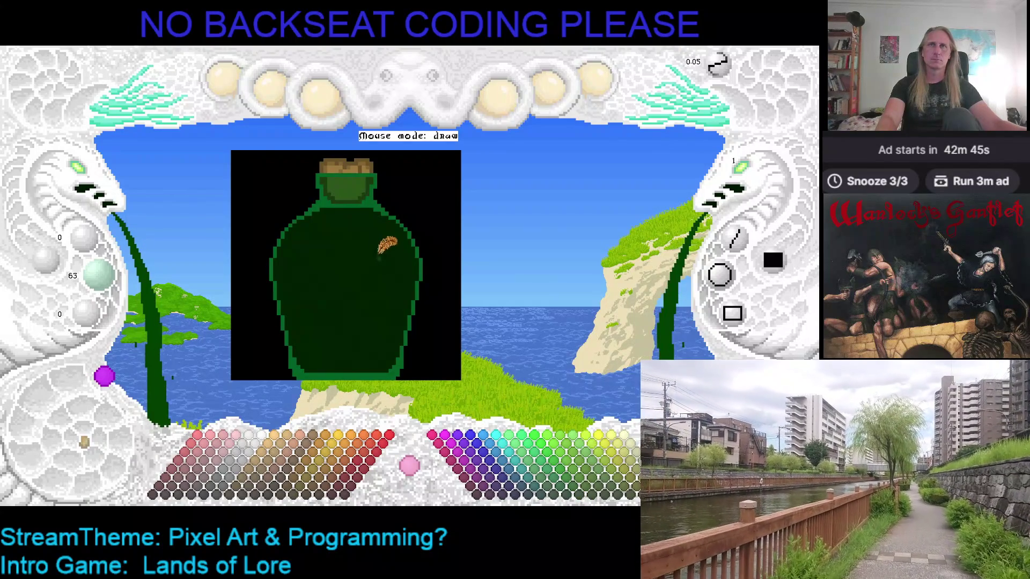
click(325, 193)
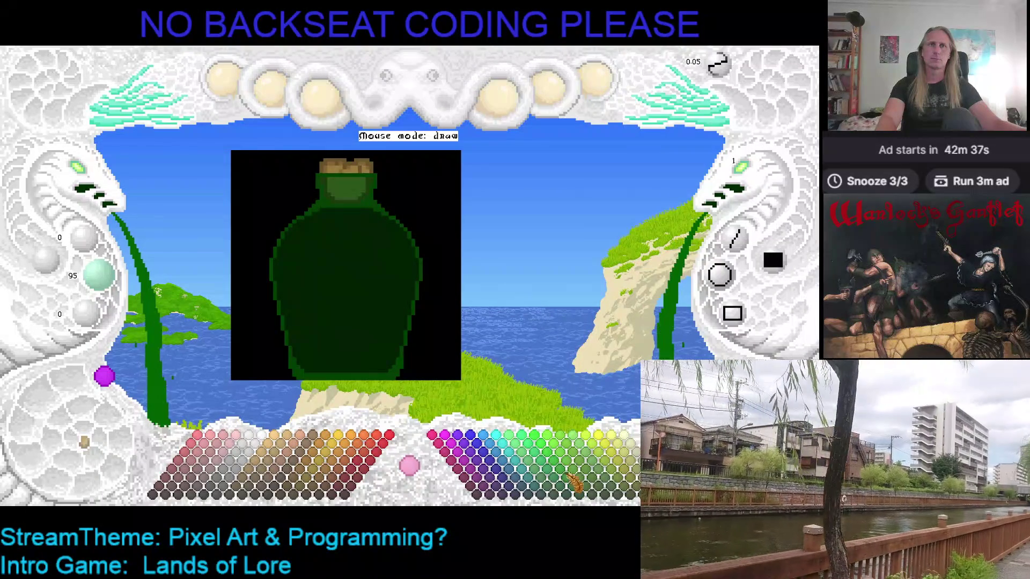
click(571, 489)
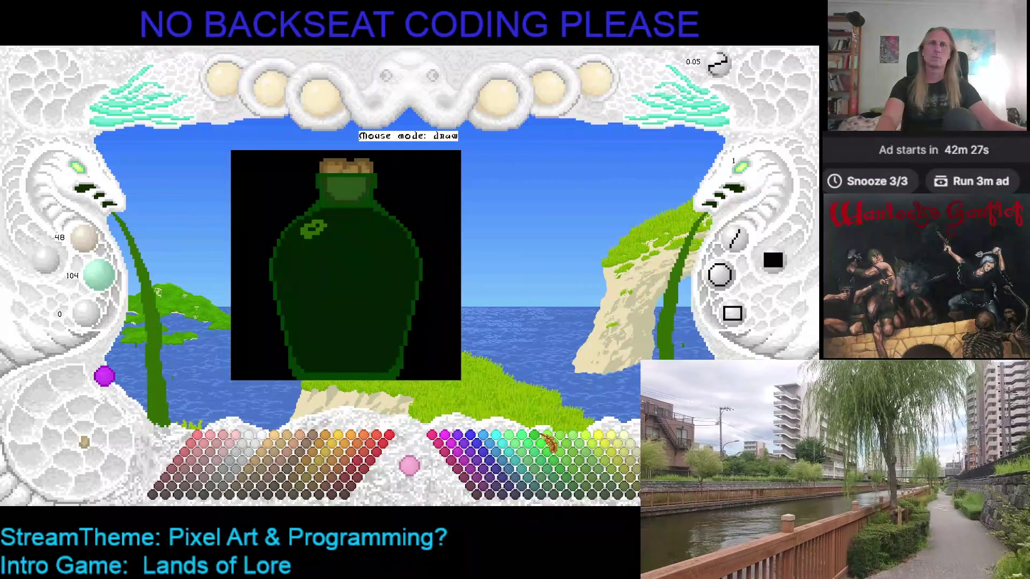
Try several brighter, purer palette greens and save the image
click(575, 463)
click(566, 453)
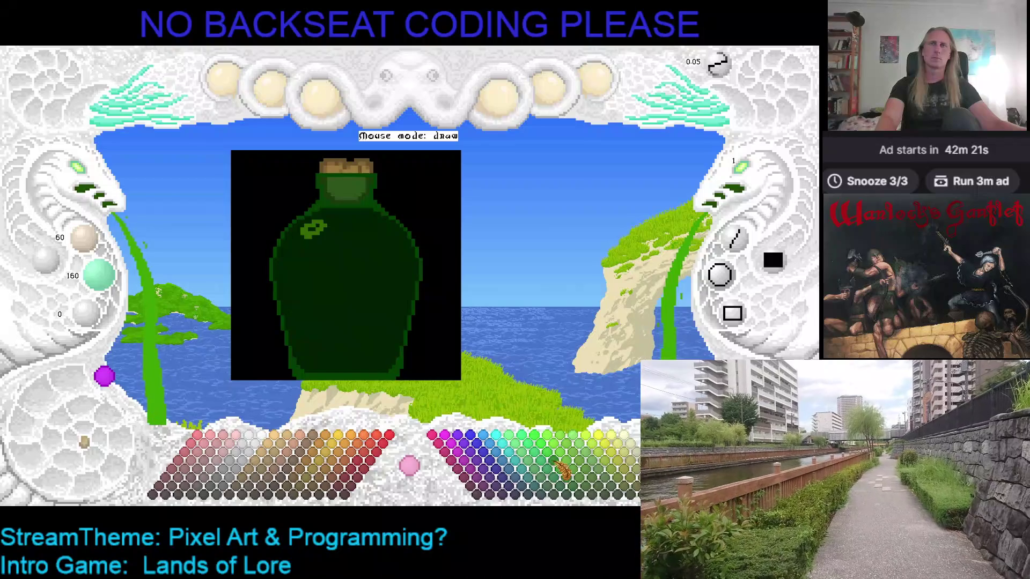
click(563, 470)
click(558, 466)
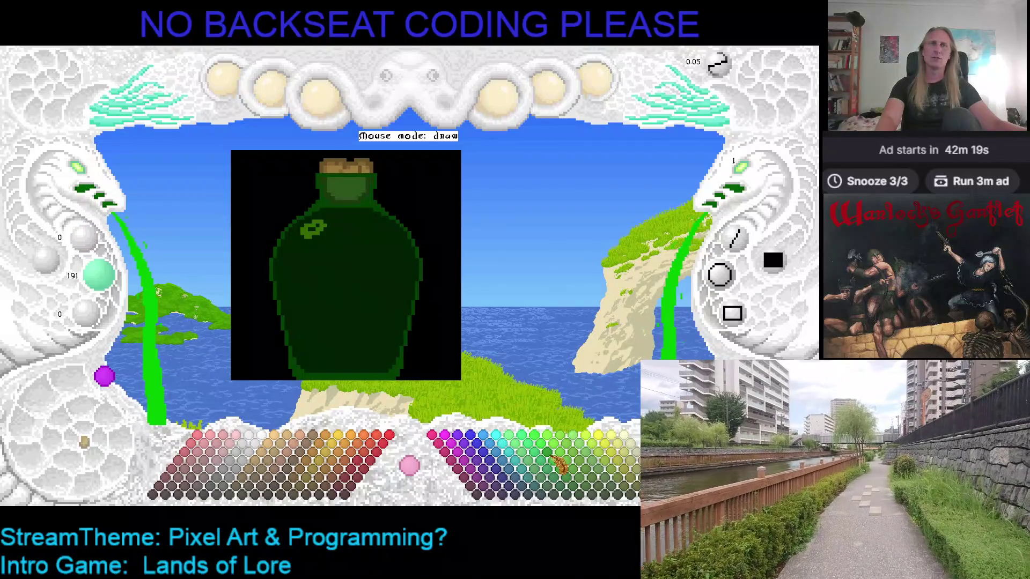
key(ctrl+s)
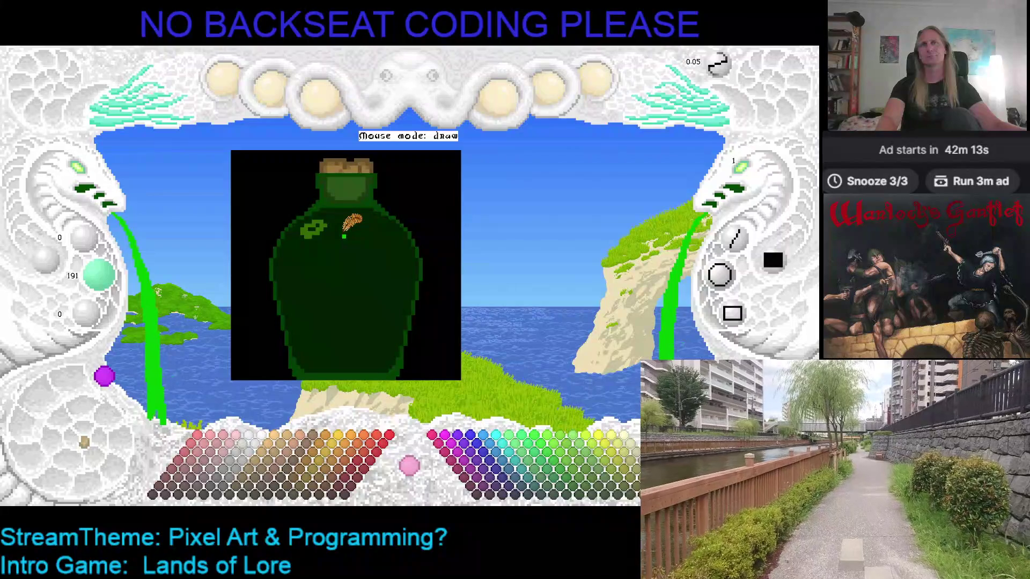
Flood-fill the body bright green, then refill it with mid green RGB 0, 127, 0
click(343, 236)
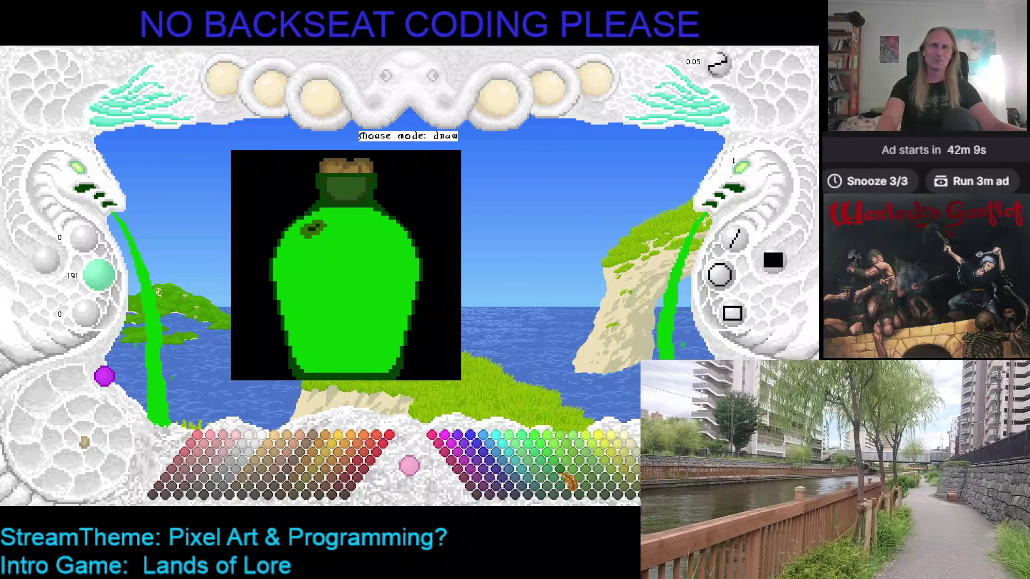
click(366, 262)
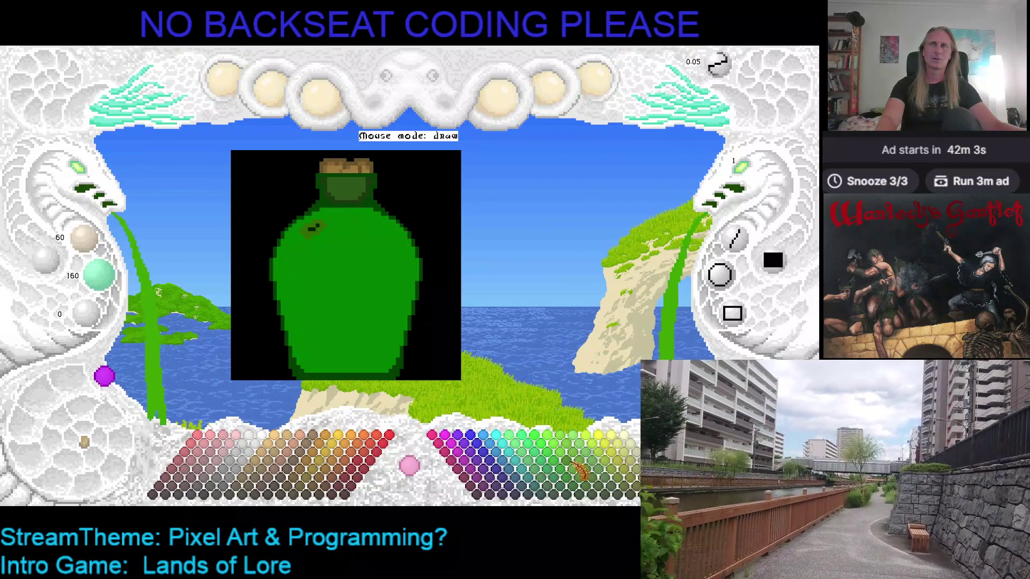
click(578, 470)
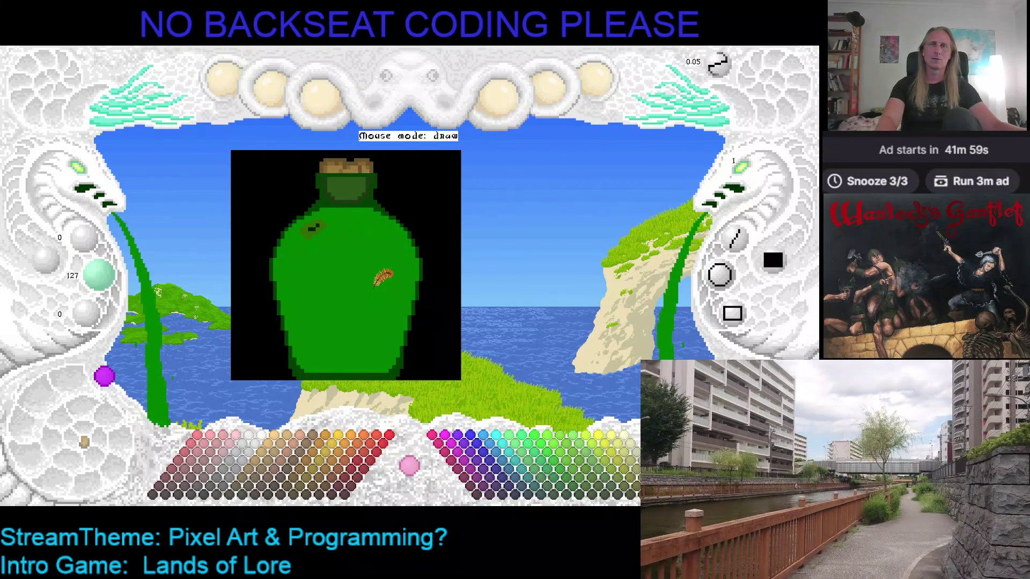
Draw a trial darker green shading curve down the bottle's right side, then undo it
click(569, 483)
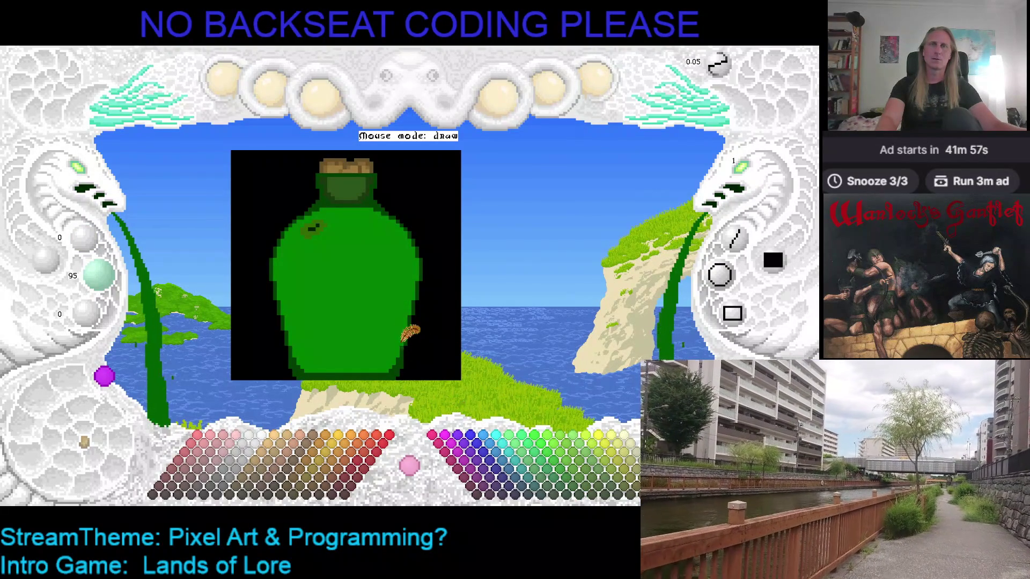
drag(379, 347, 382, 259)
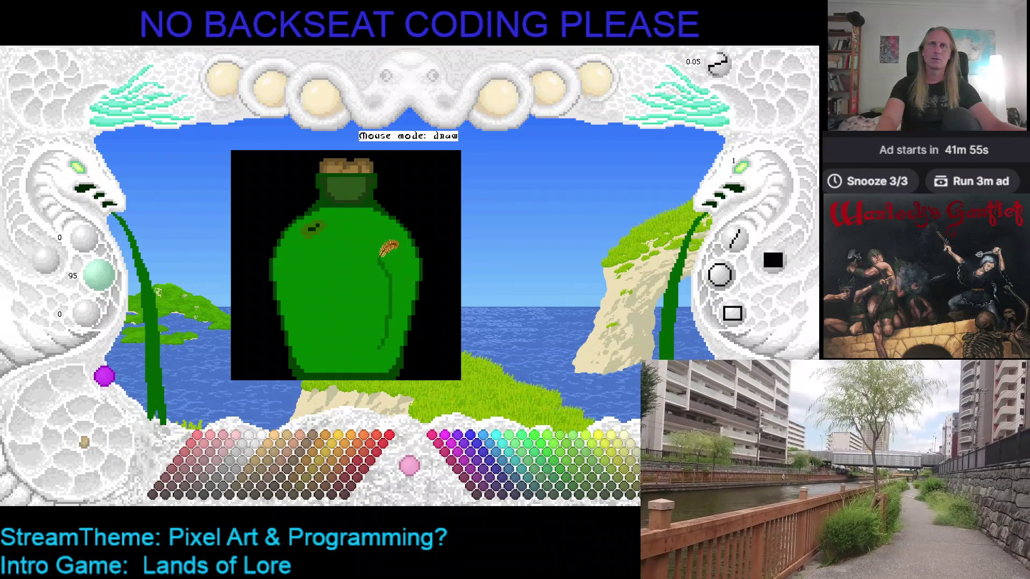
key(ctrl+z)
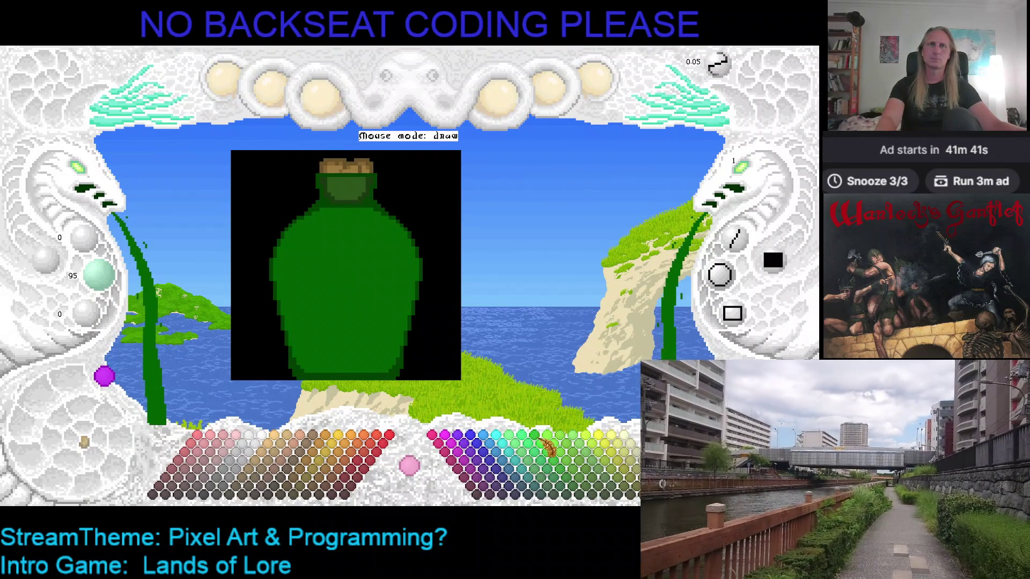
Colour the bottle outline full bright green, try mid and yellow-greens, then restore the dark green outline
click(532, 457)
click(371, 201)
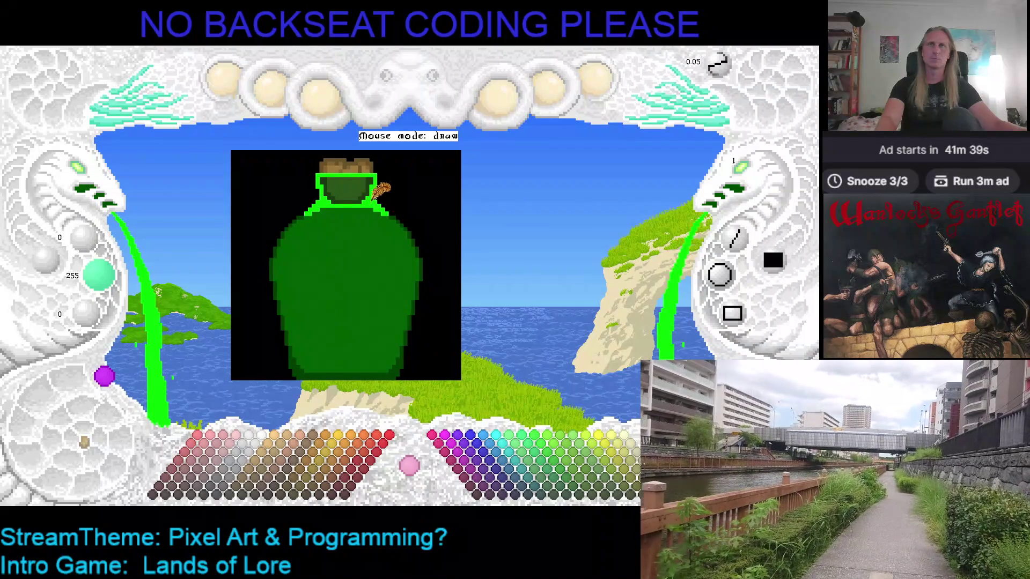
click(371, 203)
click(370, 204)
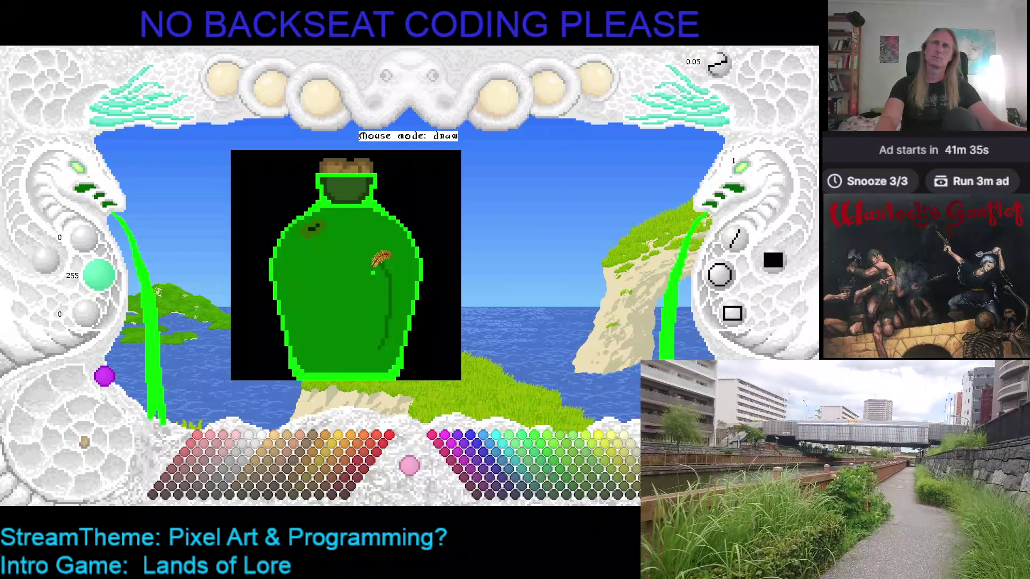
click(570, 473)
click(593, 470)
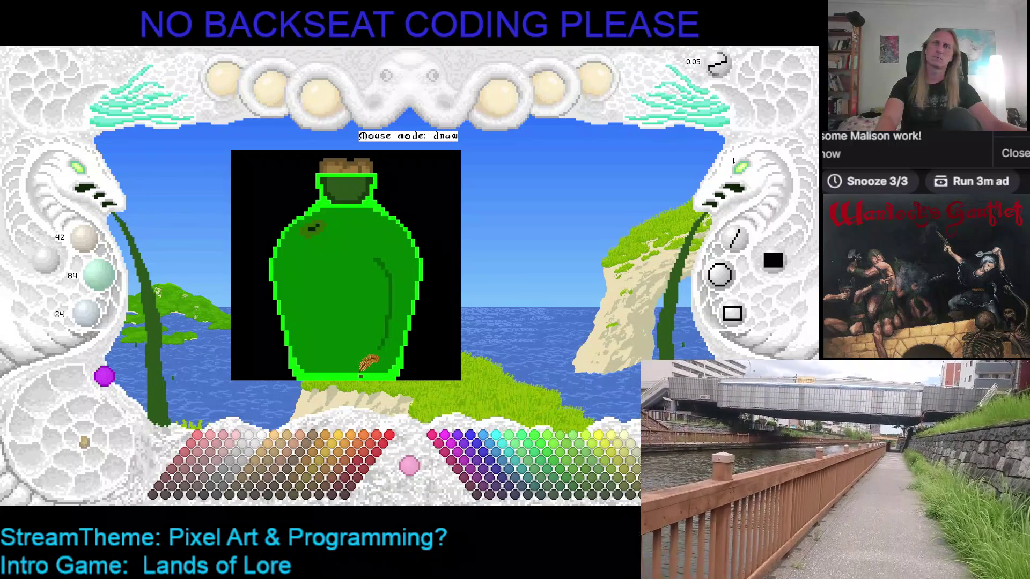
click(361, 375)
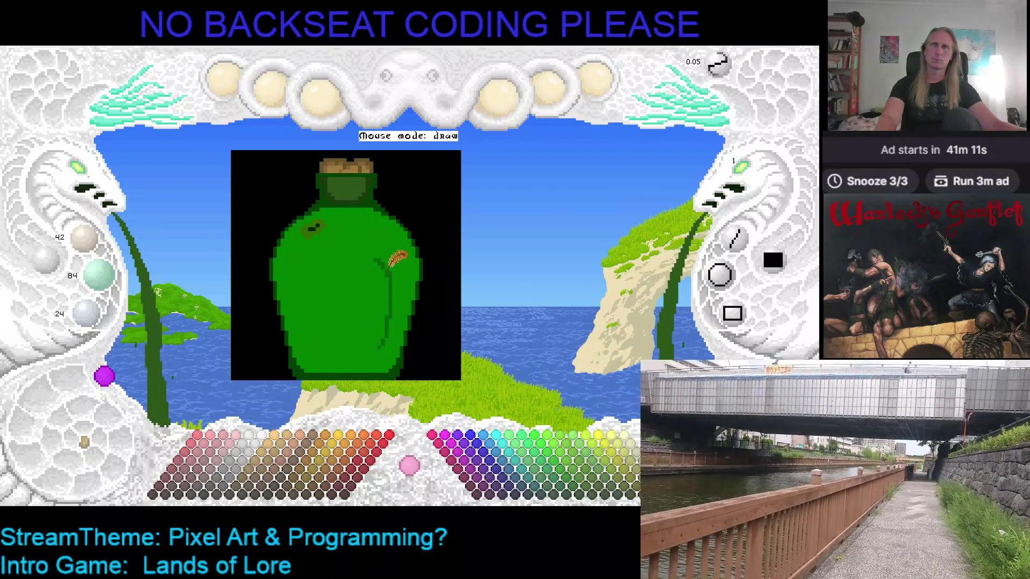
Fill the body dark green, paint a lighter green upper-left patch, and set brush size 2
key(ctrl+z)
key(ctrl+z)
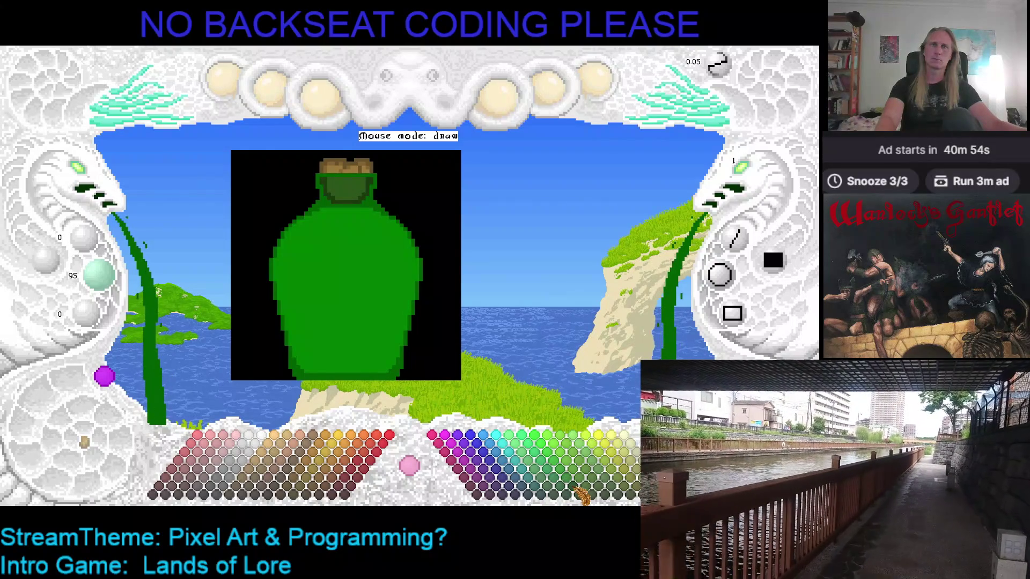
click(382, 298)
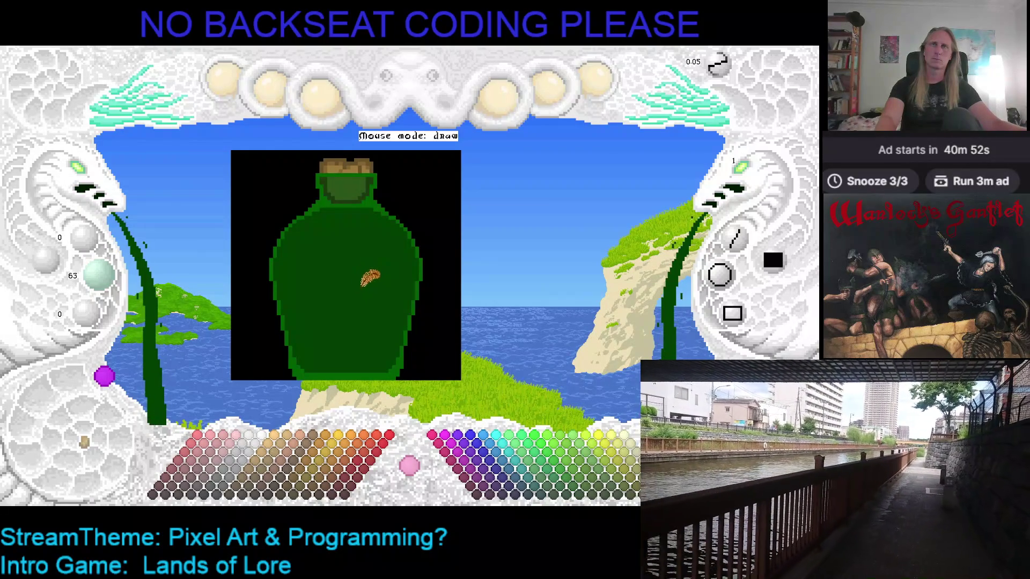
click(576, 489)
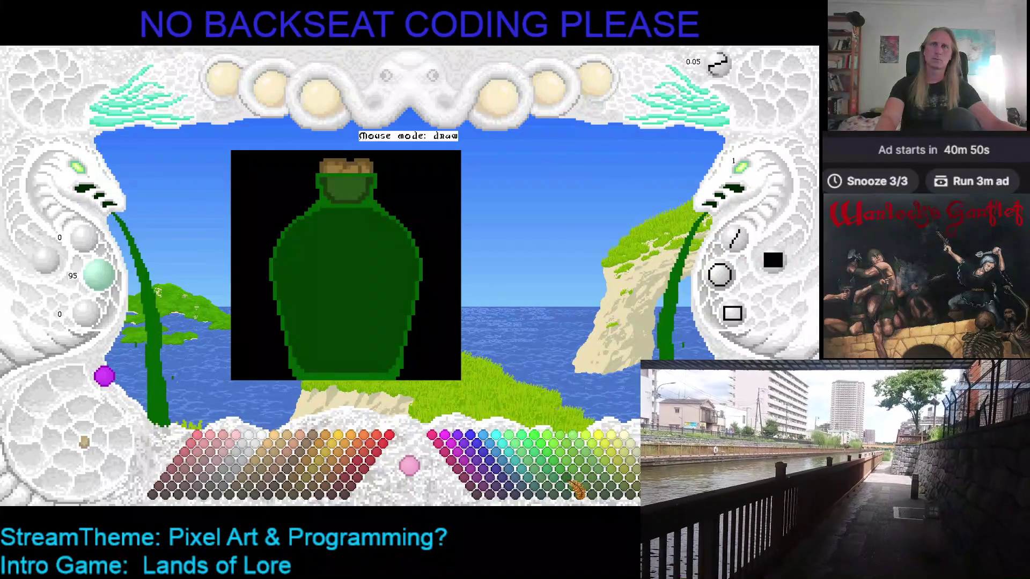
click(571, 480)
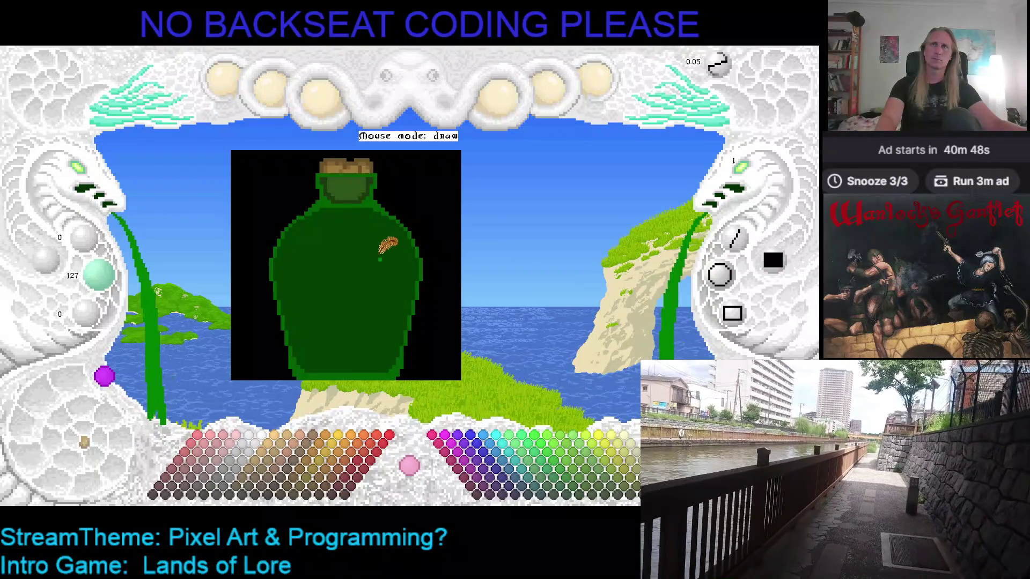
mouse_move(294, 258)
mouse_down()
mouse_move(314, 216)
mouse_move(326, 221)
mouse_move(316, 260)
mouse_move(298, 264)
mouse_move(329, 219)
mouse_move(344, 251)
mouse_move(302, 268)
mouse_up()
click(742, 173)
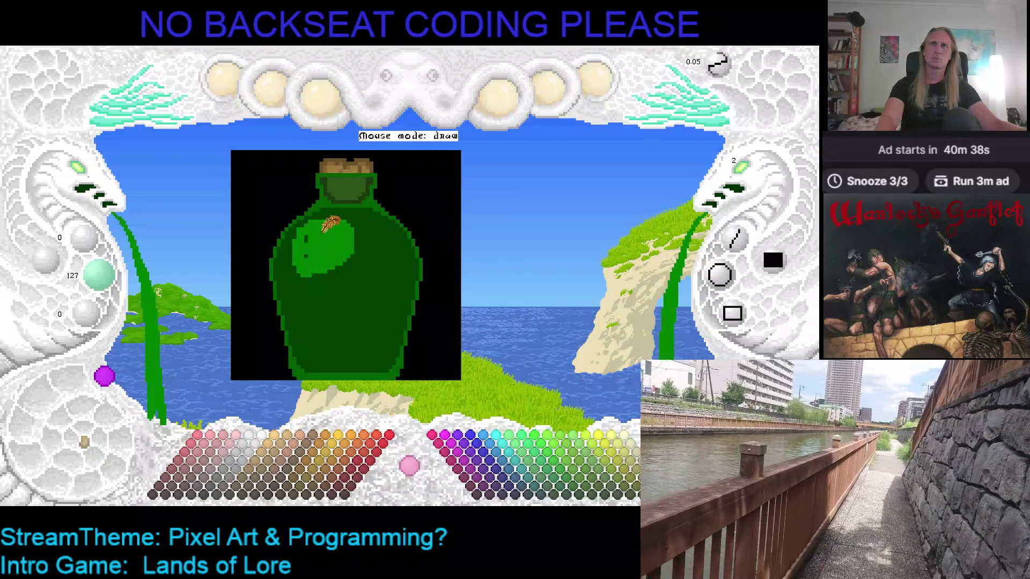
Paint a brighter green highlight inside the upper-left patch, then select the brightest palette green
click(569, 476)
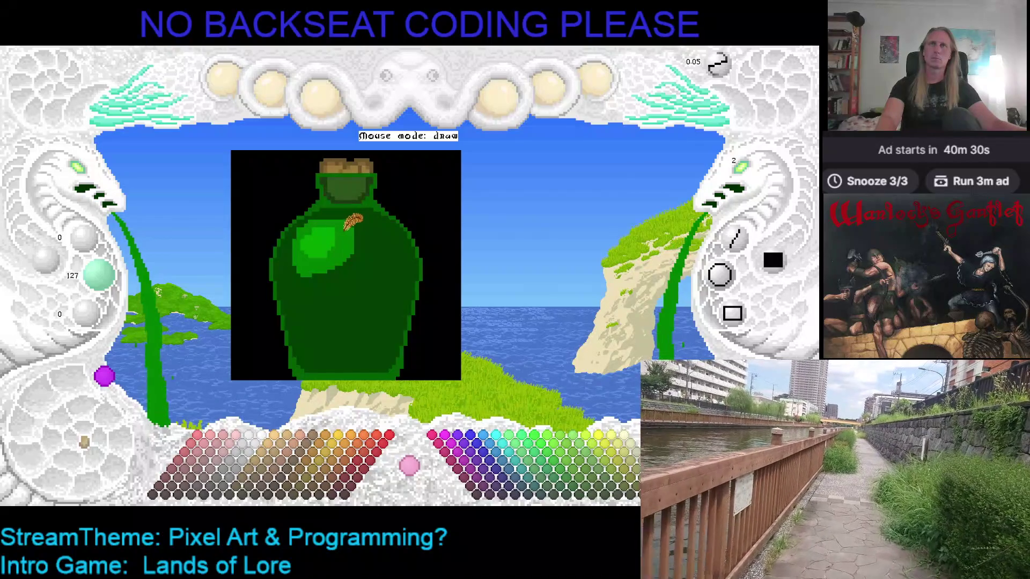
mouse_move(345, 243)
mouse_down()
mouse_move(310, 256)
mouse_move(327, 290)
mouse_move(349, 227)
mouse_move(355, 245)
mouse_up()
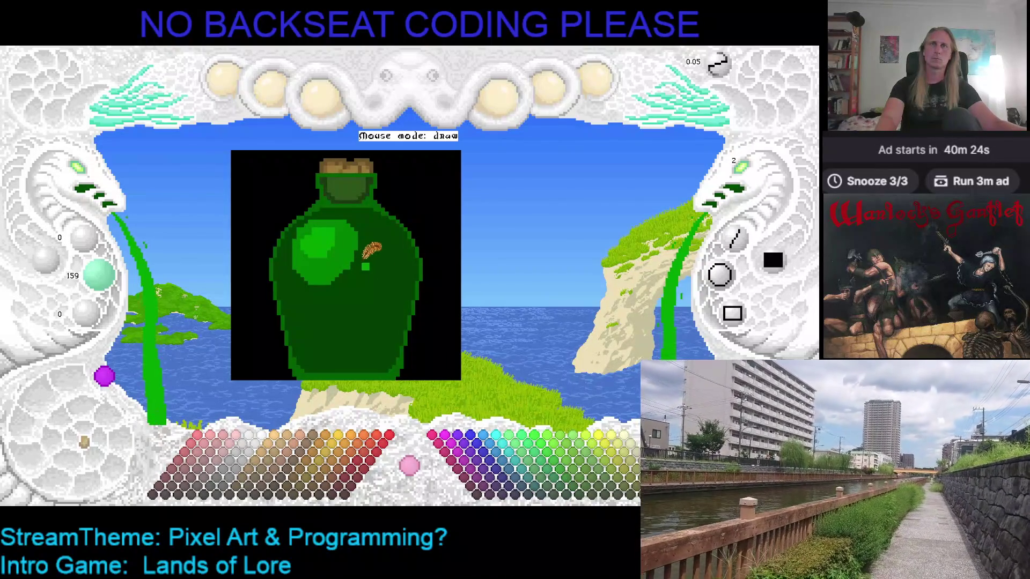
click(560, 471)
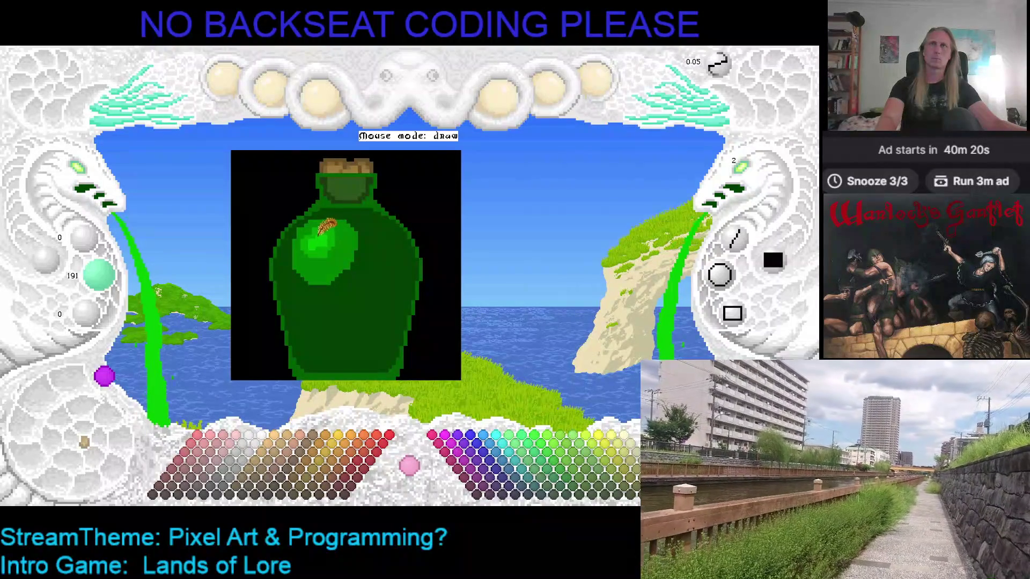
click(554, 461)
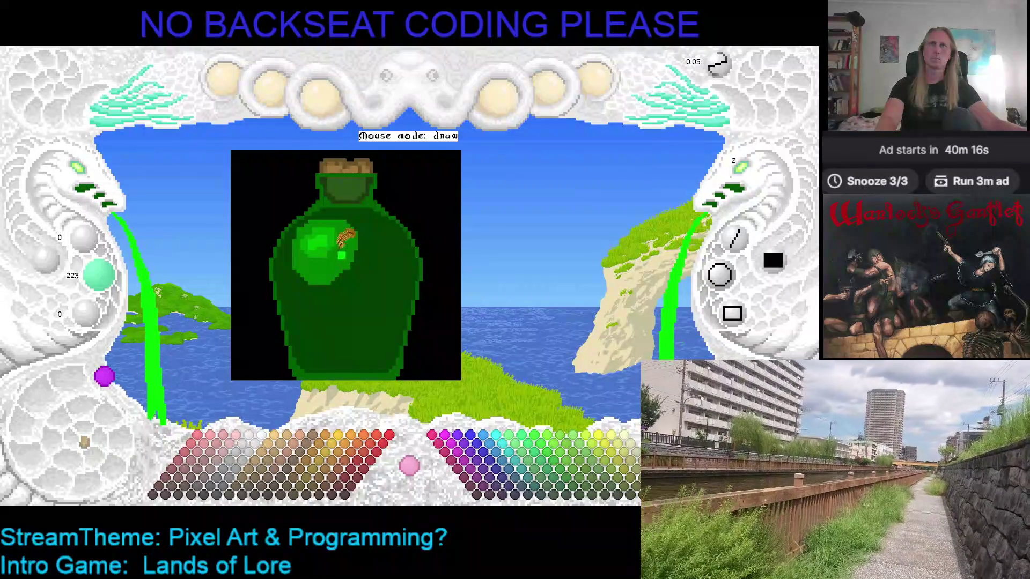
click(552, 459)
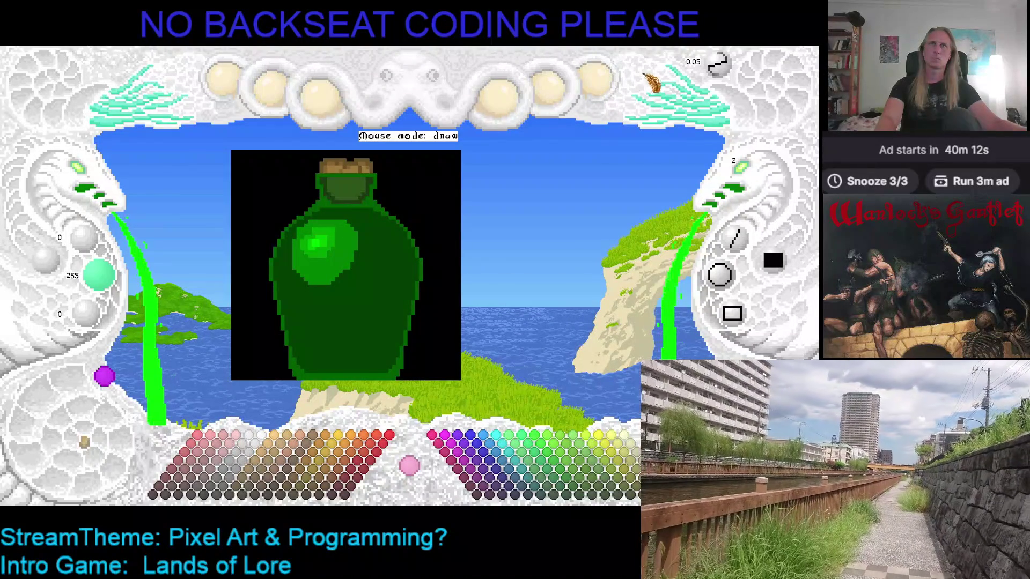
scroll(745, 169, down, 1)
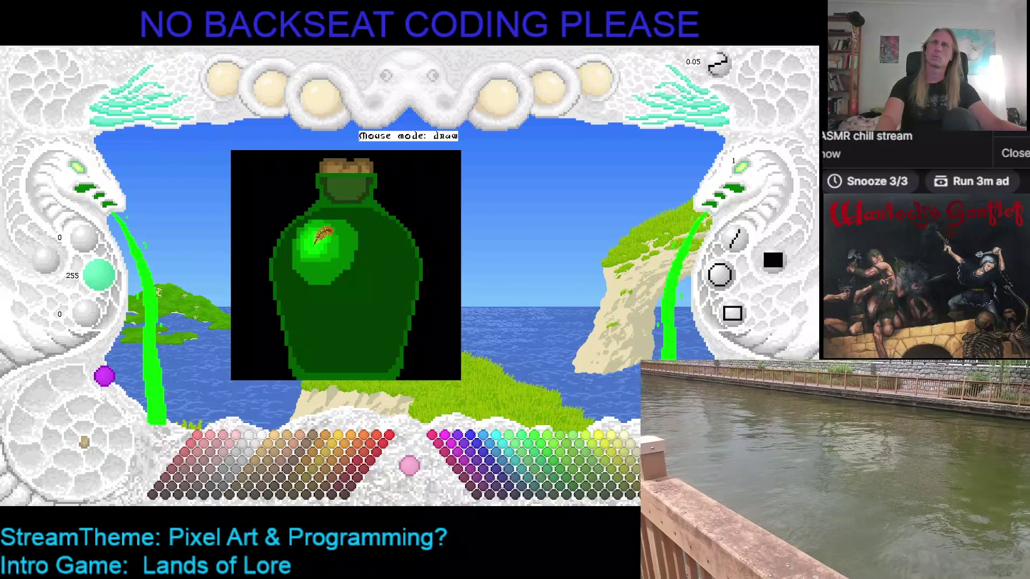
Dot a bright highlight pixel, try a darker body fill, then refill the body bright green
click(388, 244)
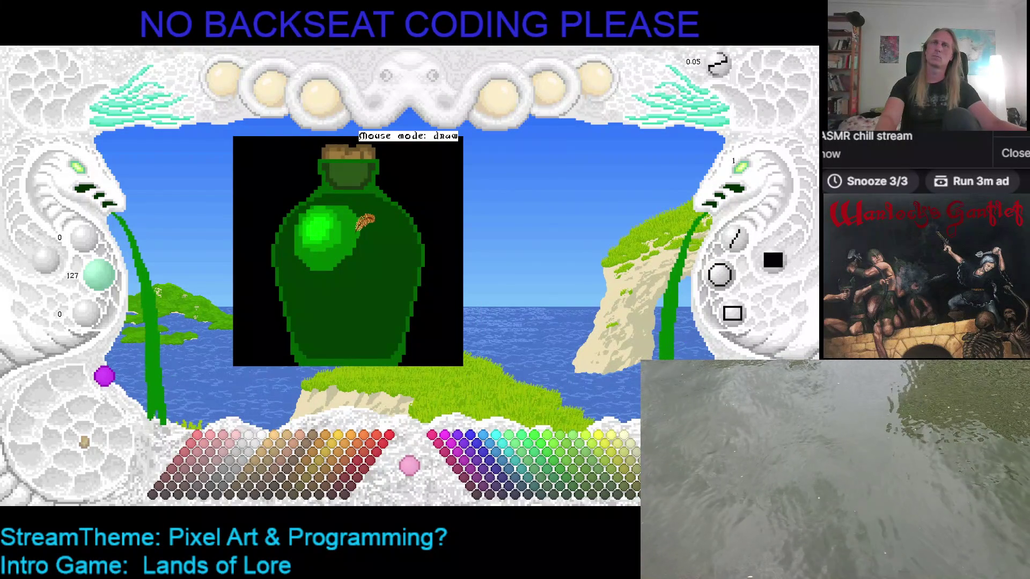
click(373, 263)
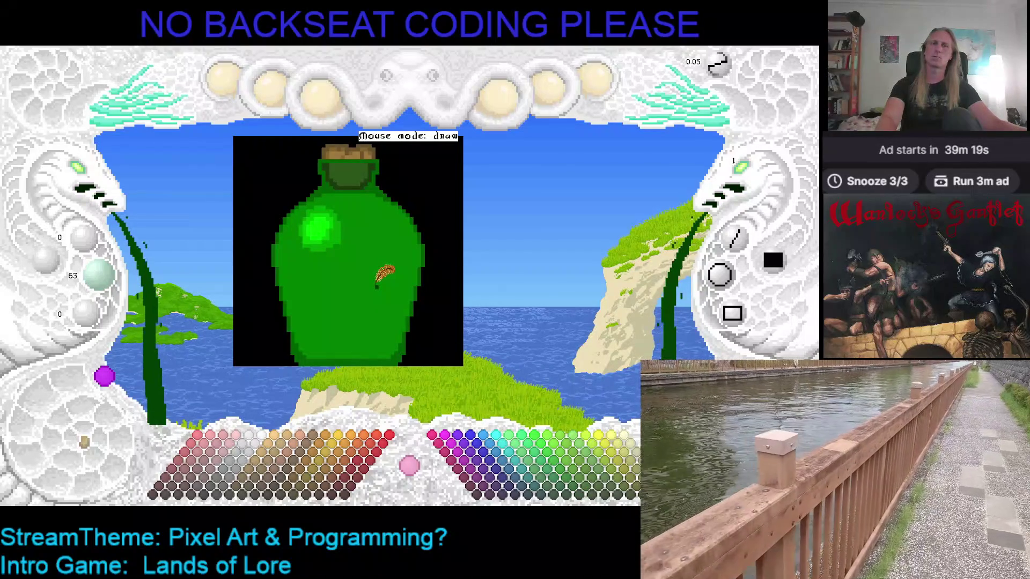
click(377, 286)
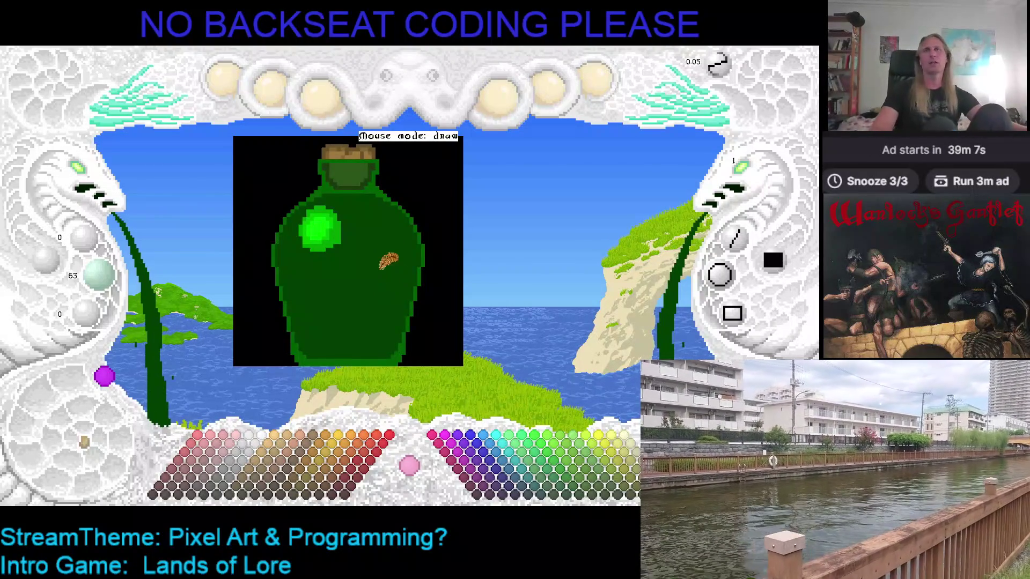
scroll(365, 168, up, 2)
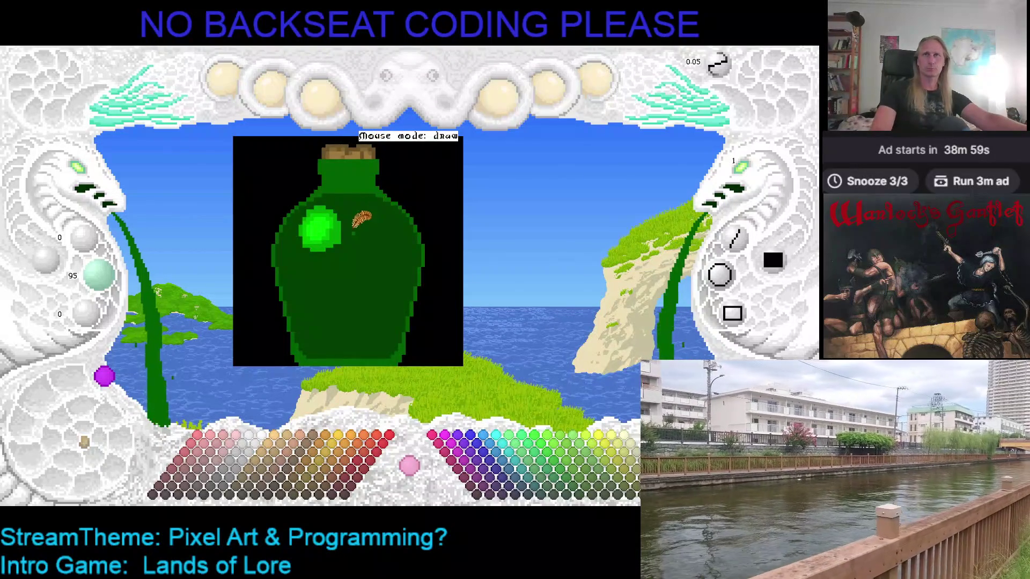
click(363, 228)
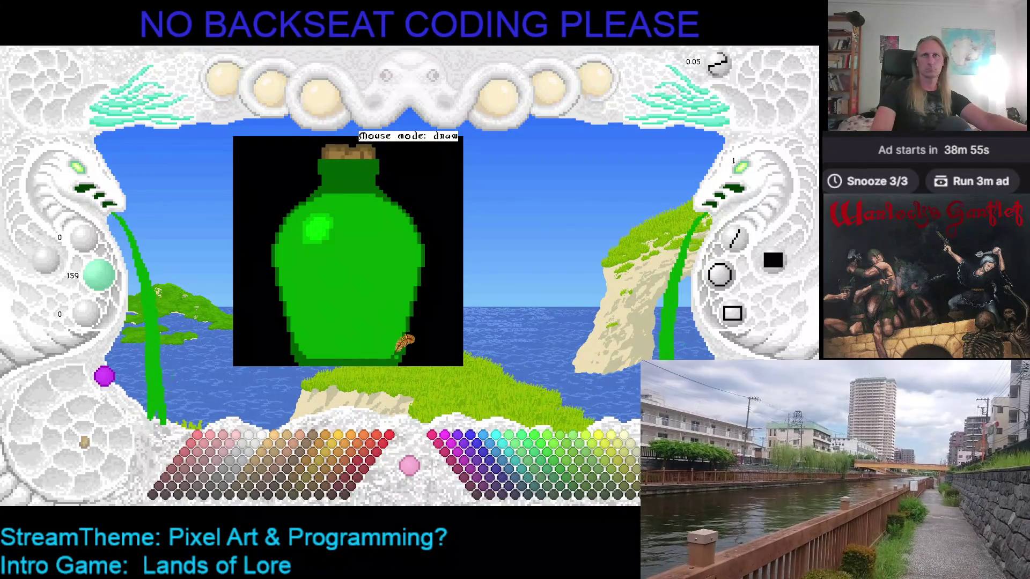
Draw a medium green shading line down the right side, trying darker and brighter body fills
click(568, 486)
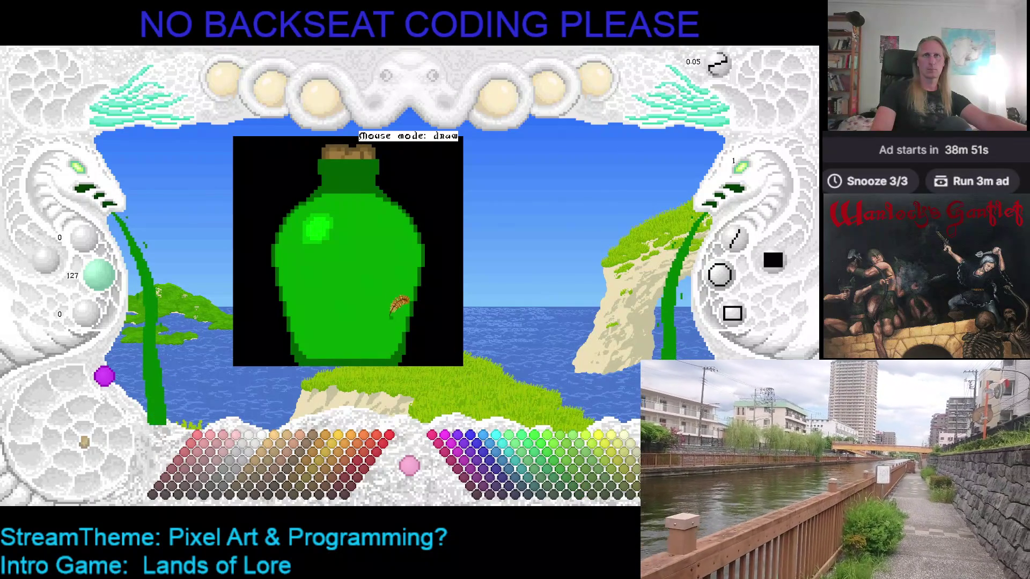
mouse_move(401, 263)
mouse_down()
mouse_move(365, 323)
mouse_move(291, 310)
mouse_up()
right_click(367, 335)
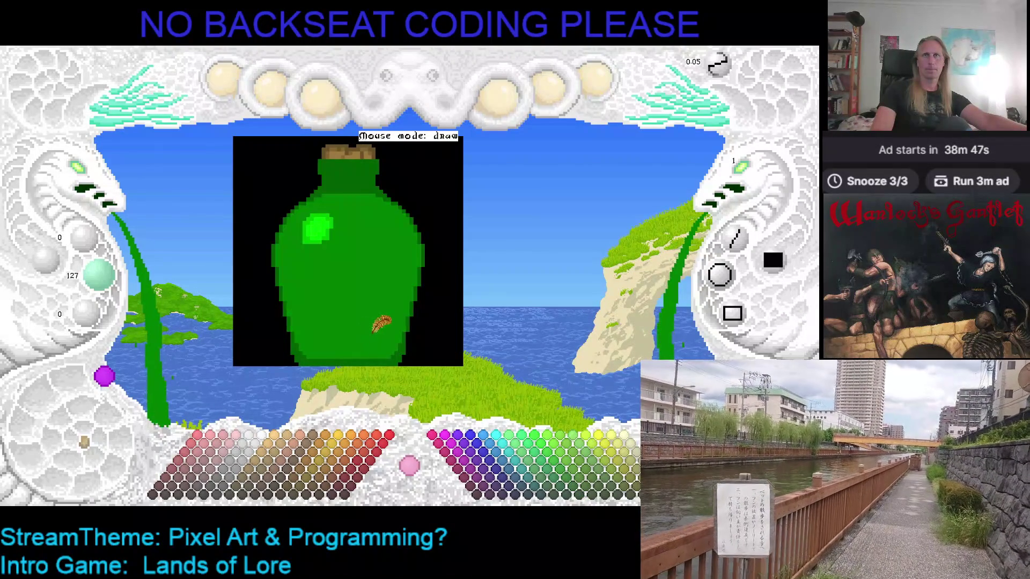
right_click(377, 324)
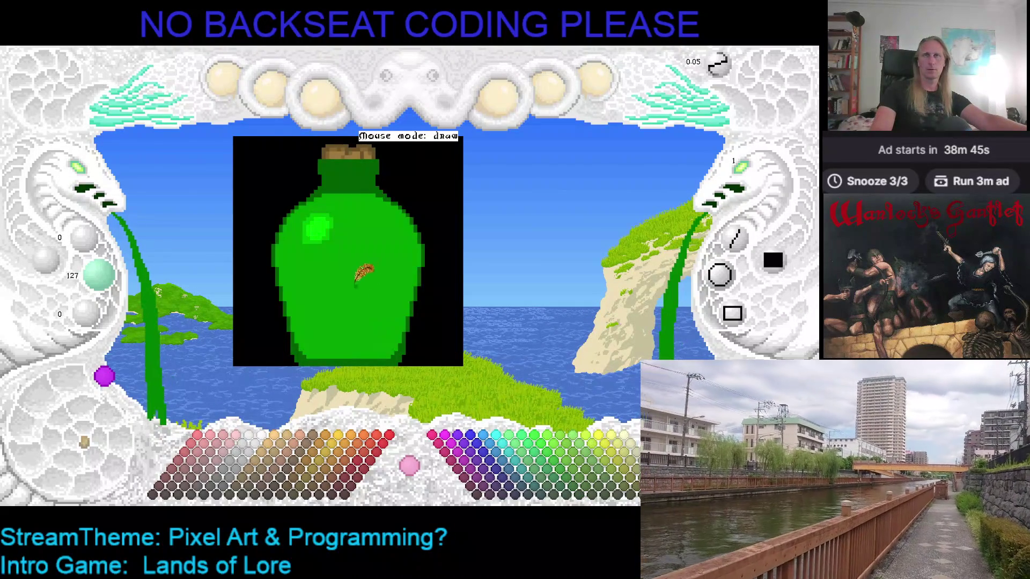
Undo a dark neck-to-side curve, resample the bright green, and choose dark green (G 63)
mouse_move(367, 192)
mouse_down()
mouse_move(383, 212)
mouse_move(379, 251)
mouse_move(340, 286)
mouse_move(299, 289)
mouse_move(286, 270)
mouse_up()
key(ctrl+z)
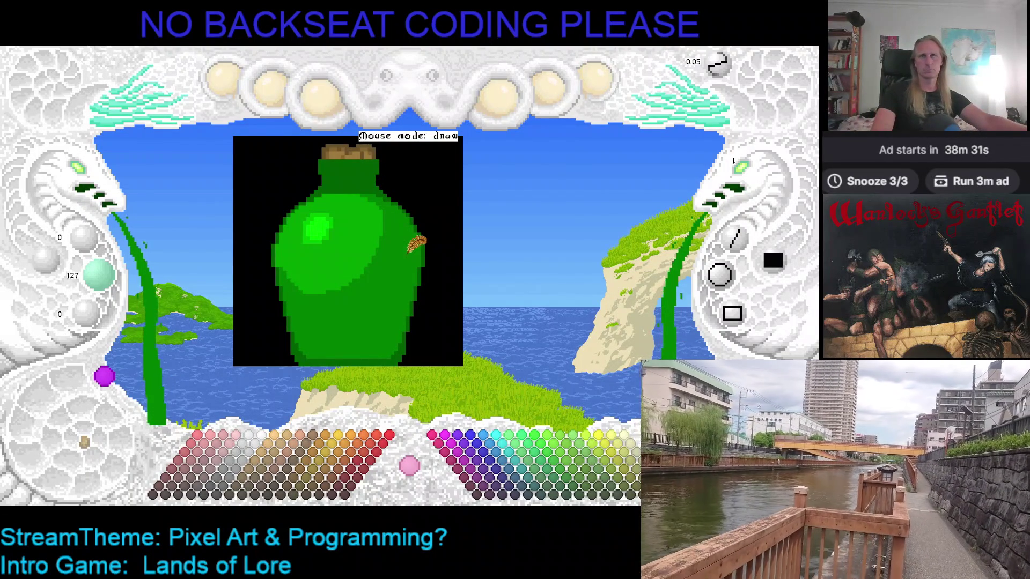
right_click(371, 217)
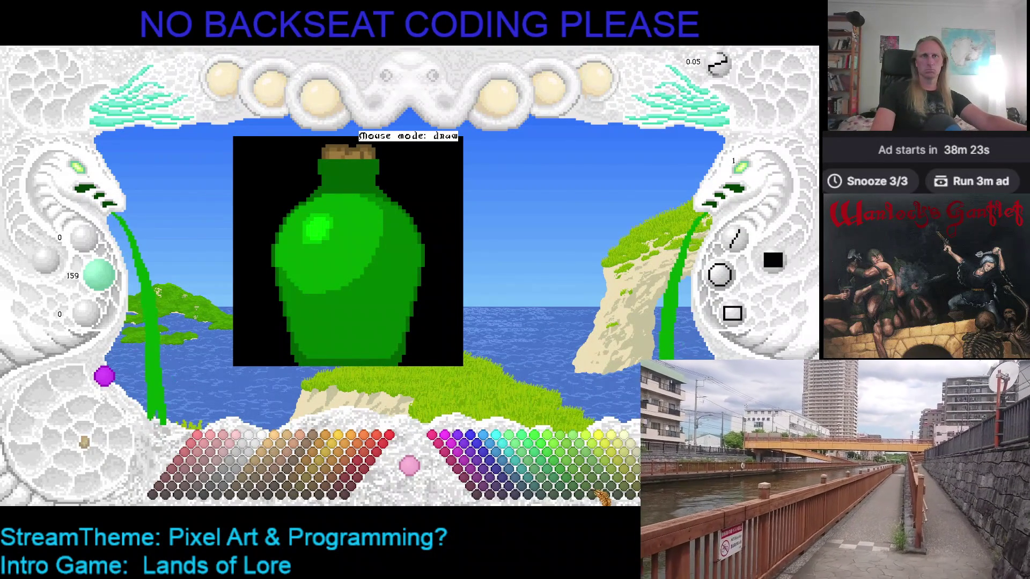
click(583, 497)
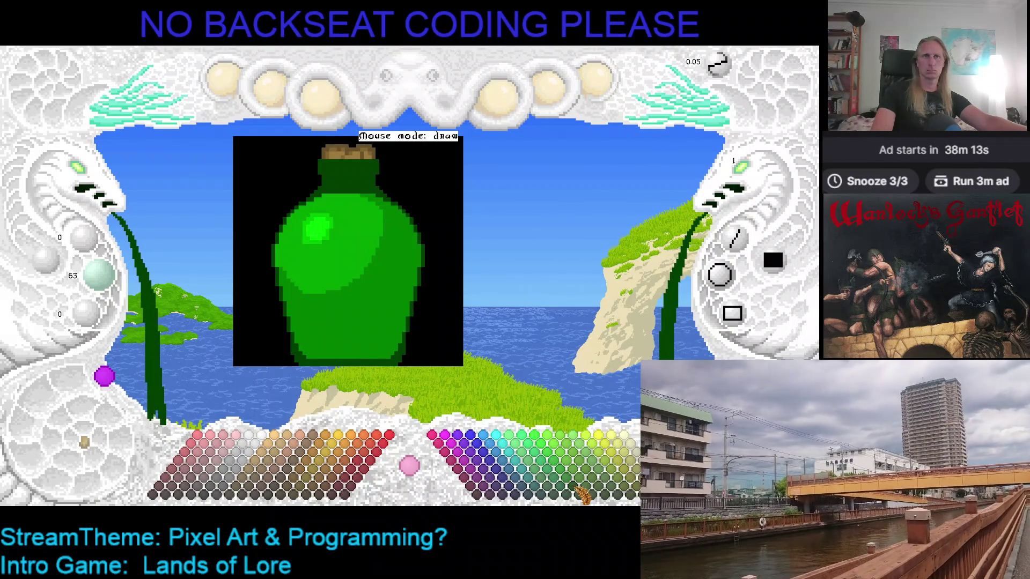
Flood-fill the neck with very dark green and the lower body with darker green
click(351, 303)
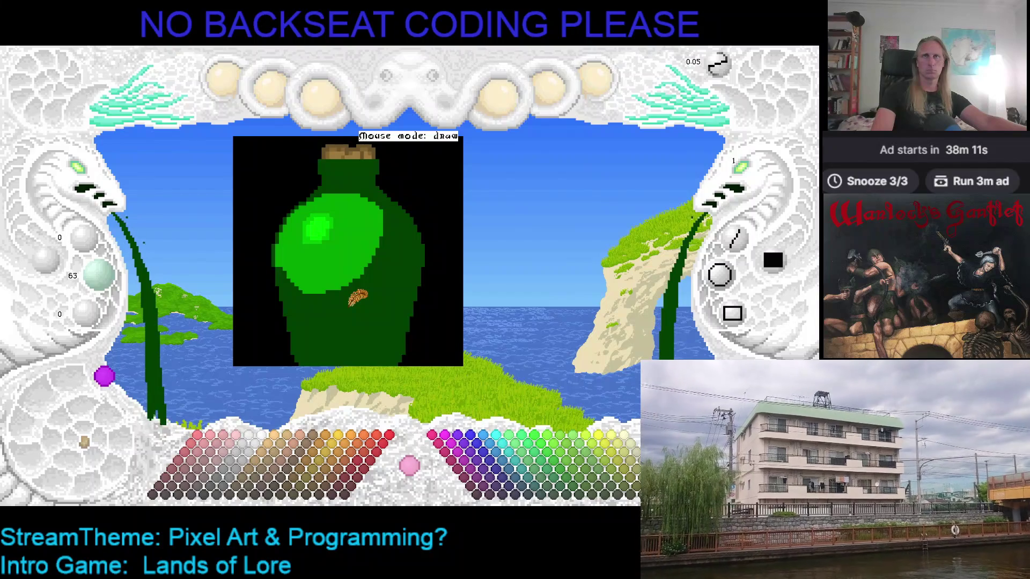
key(ctrl+z)
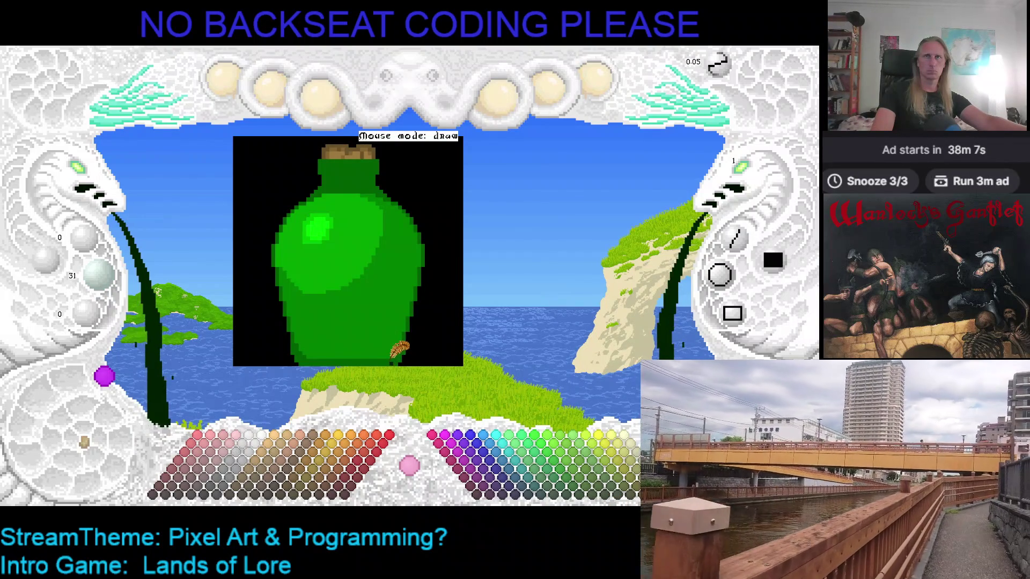
click(393, 357)
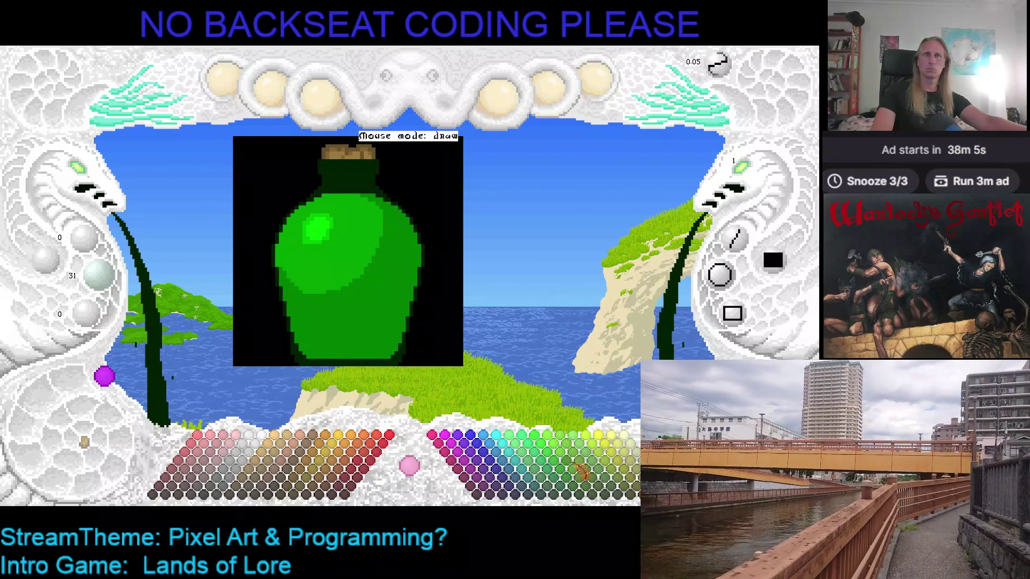
click(581, 492)
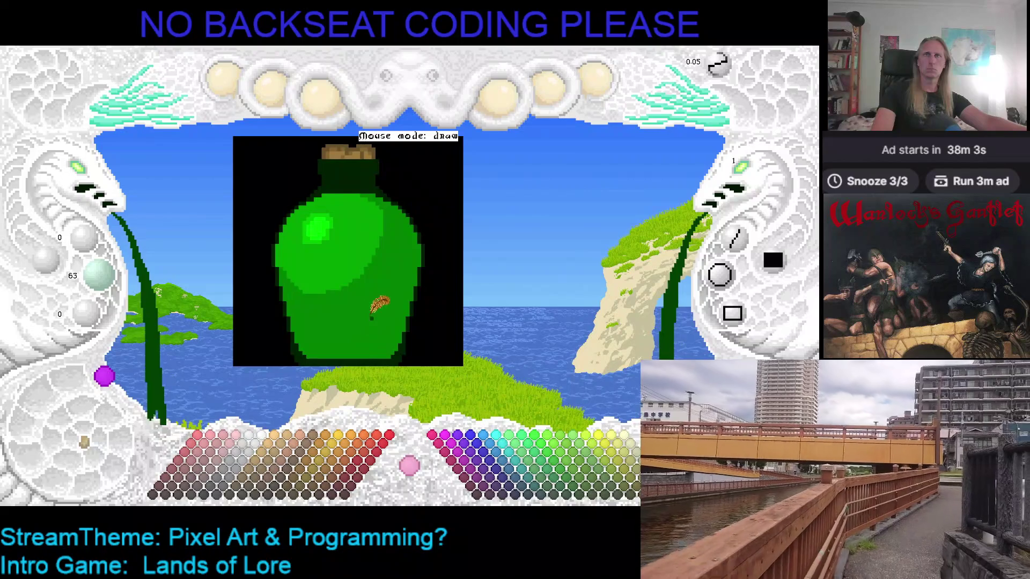
click(379, 304)
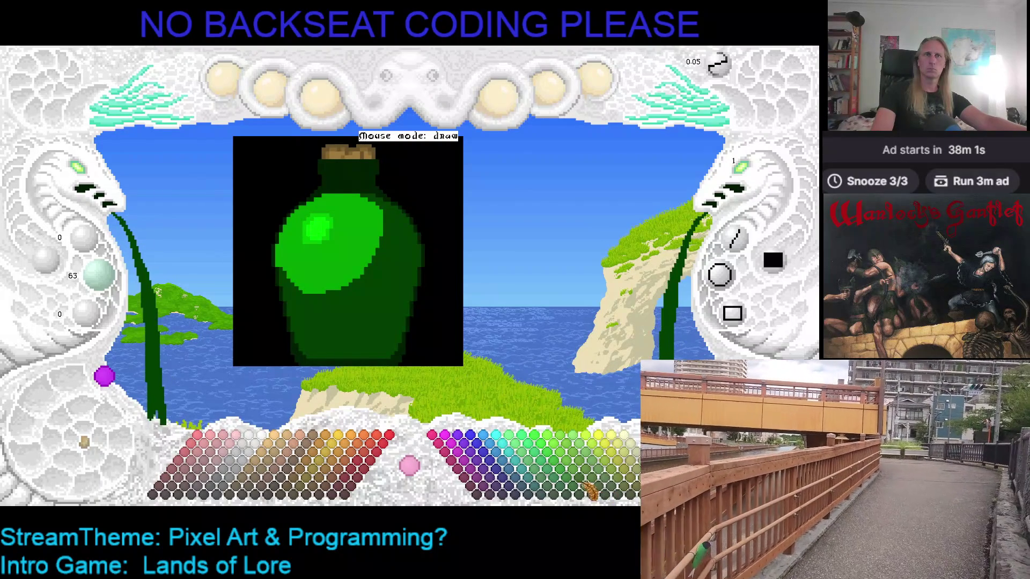
Fill the upper-left area with mid green and shrink the bright green highlight spot
click(534, 468)
click(335, 254)
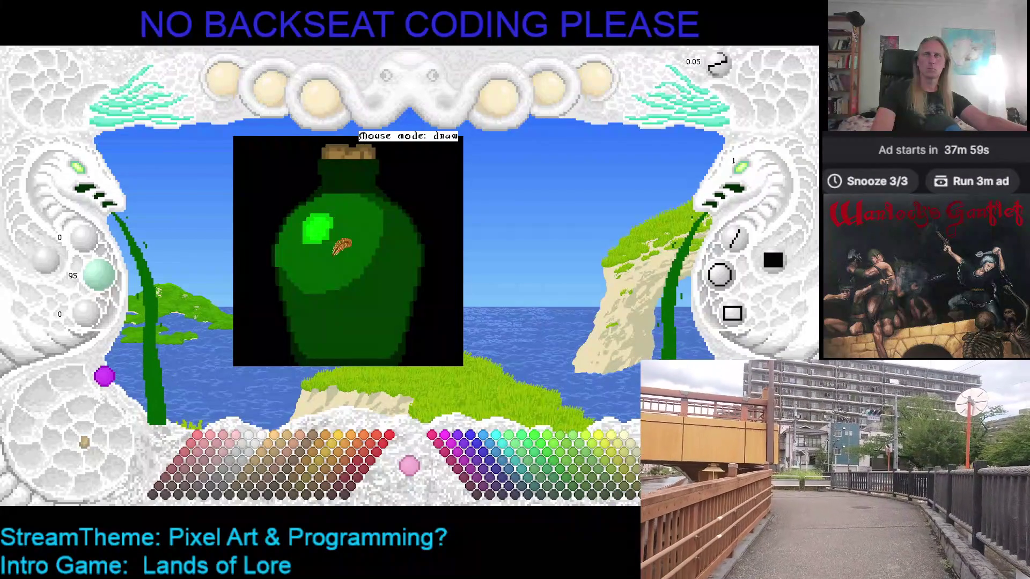
click(574, 490)
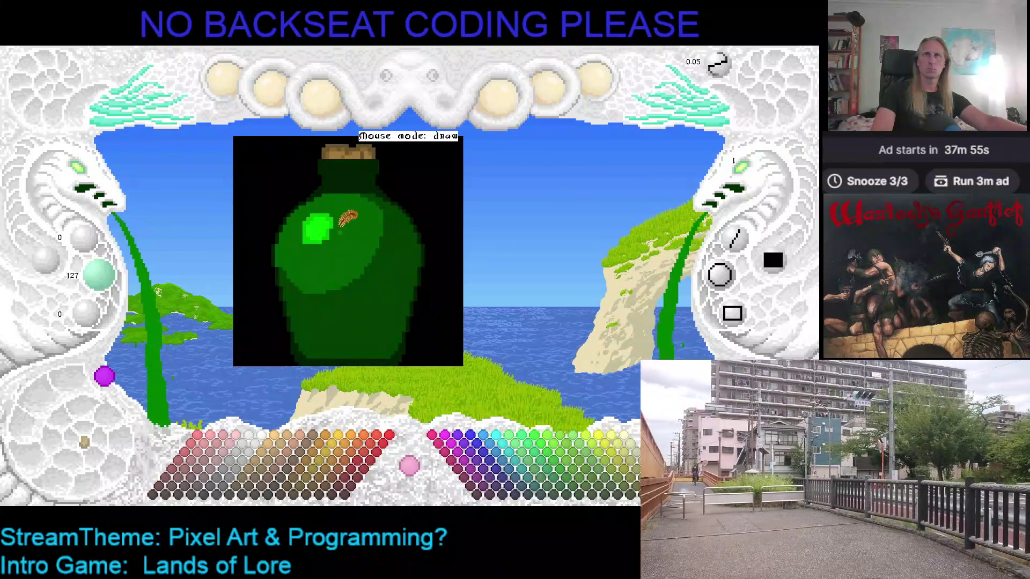
click(328, 230)
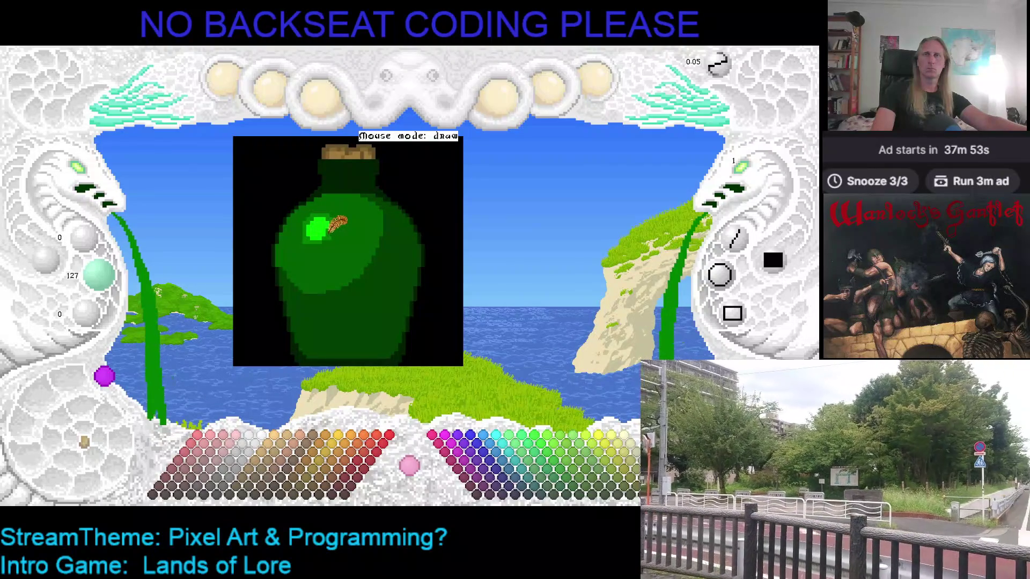
click(79, 171)
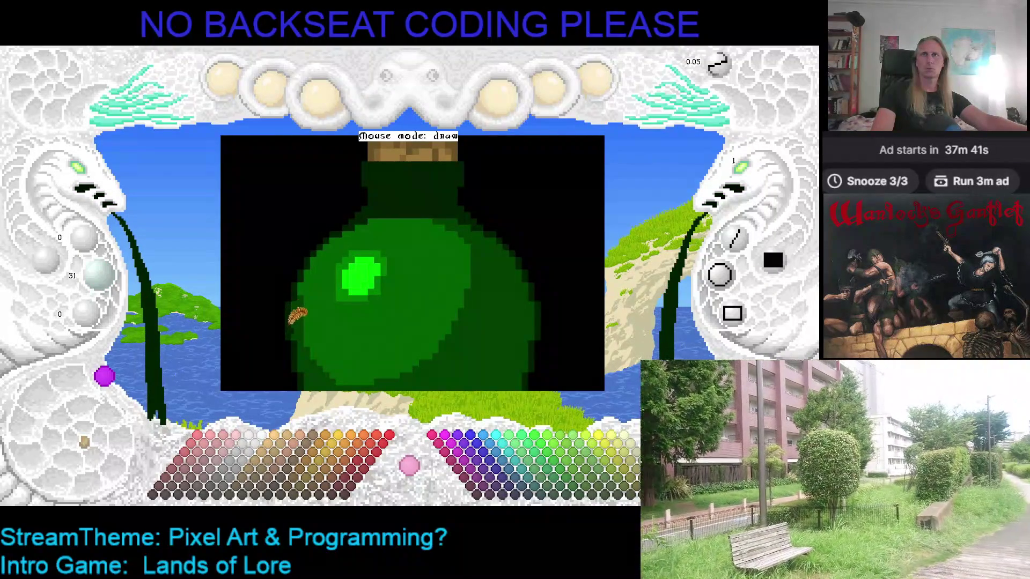
Brush a lighter green stroke across the bottle neck just below the cork
key(Right)
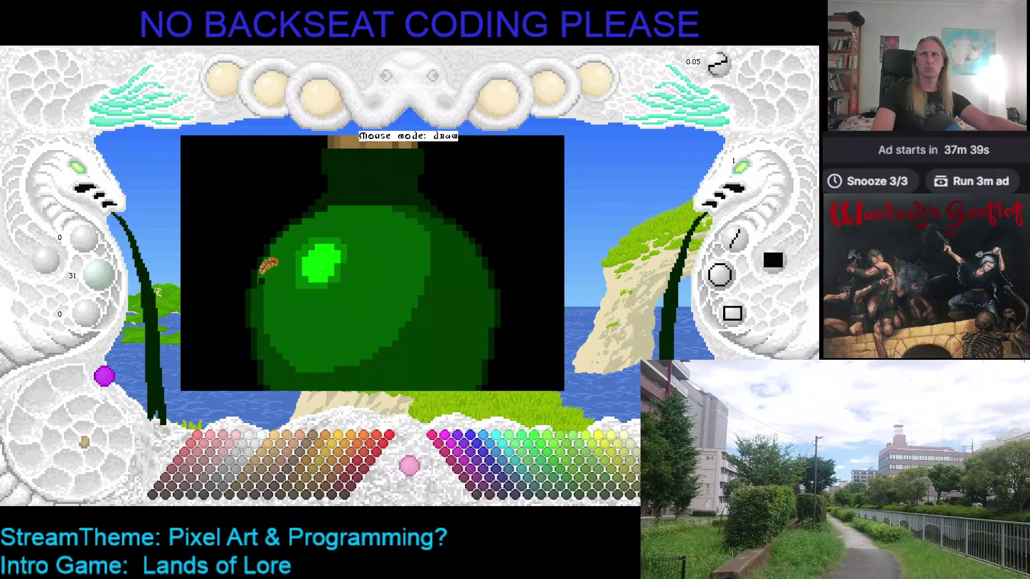
key(Left)
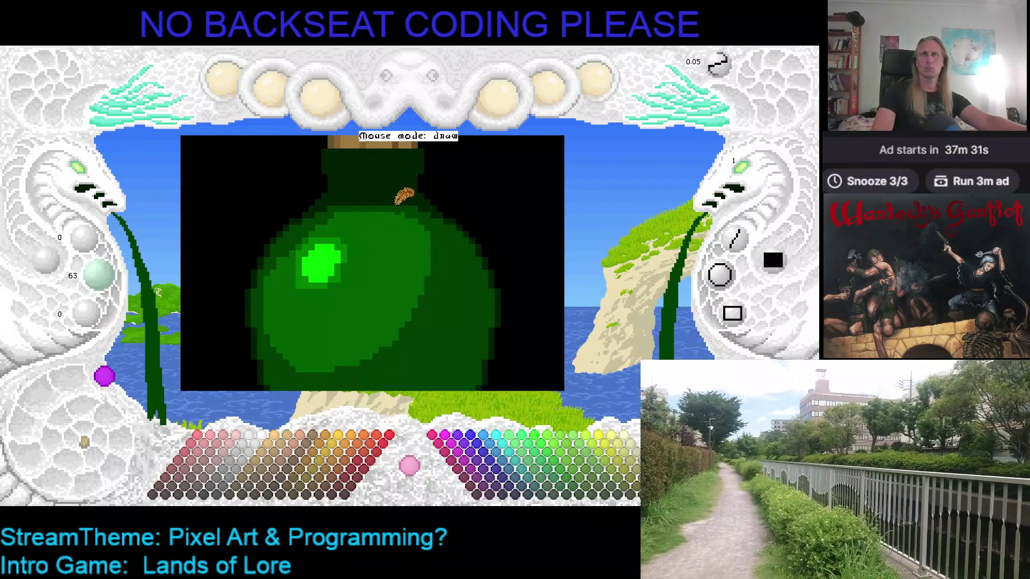
scroll(409, 198, up, 3)
drag(347, 241, 430, 236)
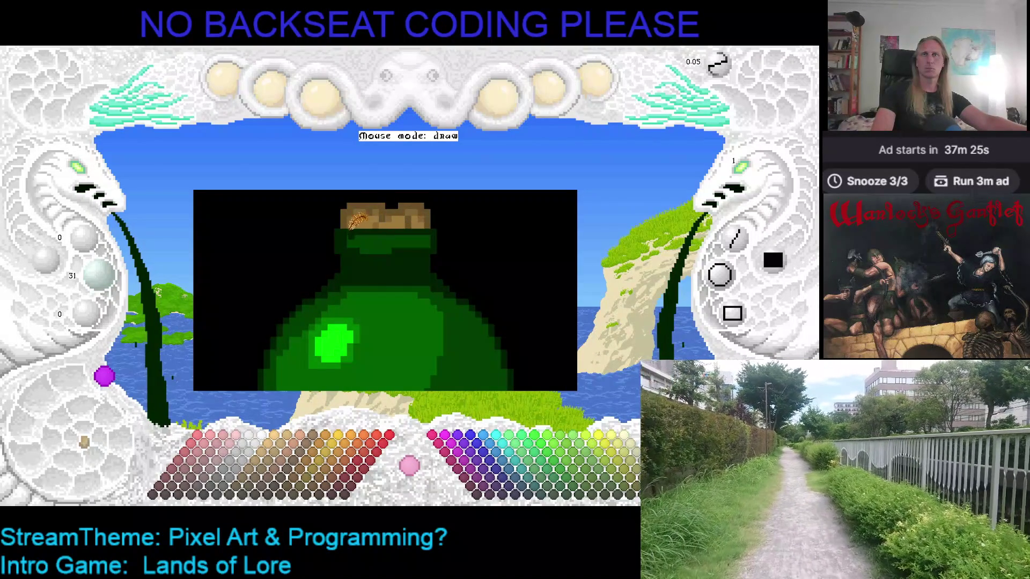
Sample the dark green from the bottle neck as the drawing colour
right_click(357, 239)
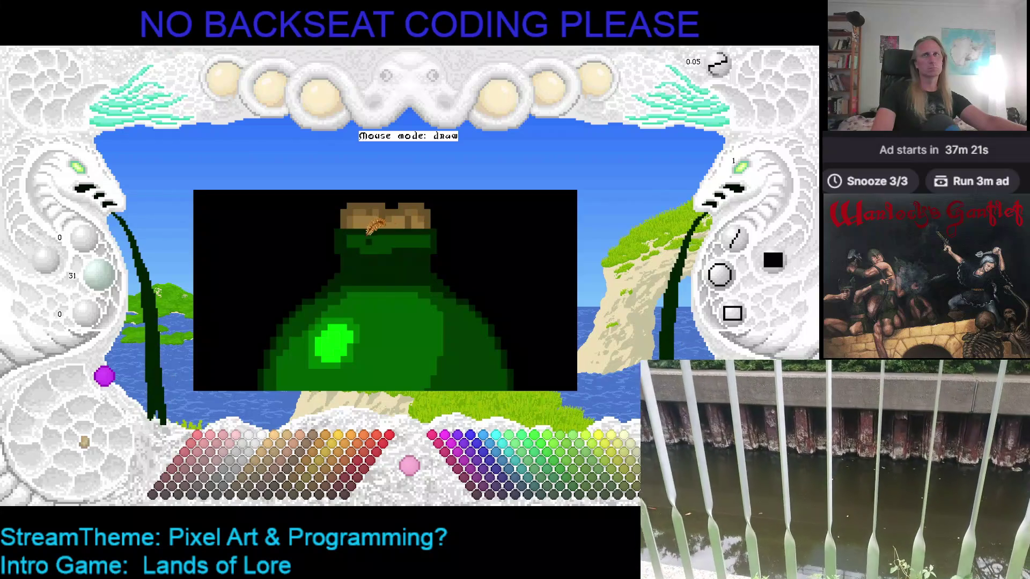
scroll(371, 239, up, 1)
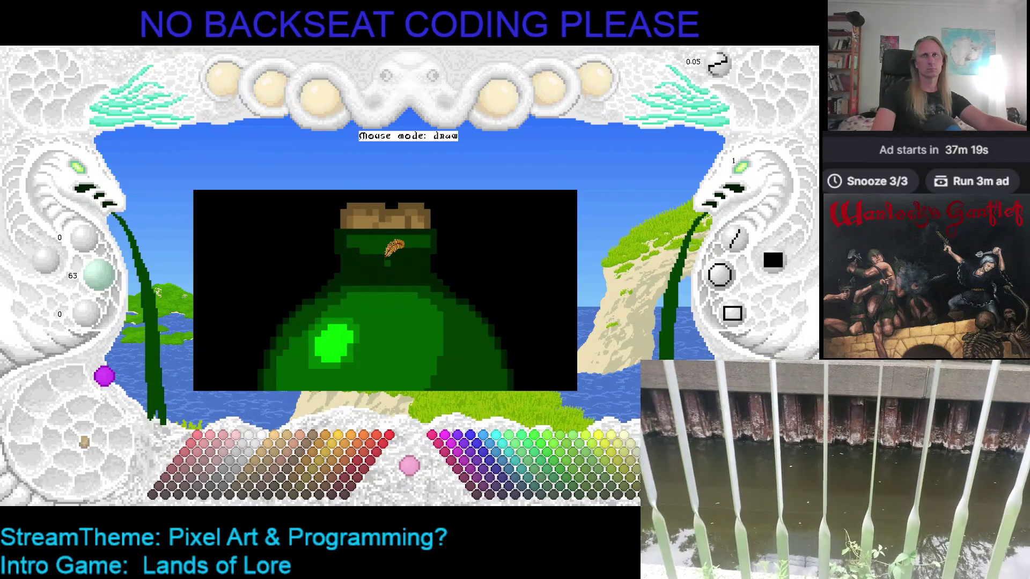
scroll(394, 248, up, 2)
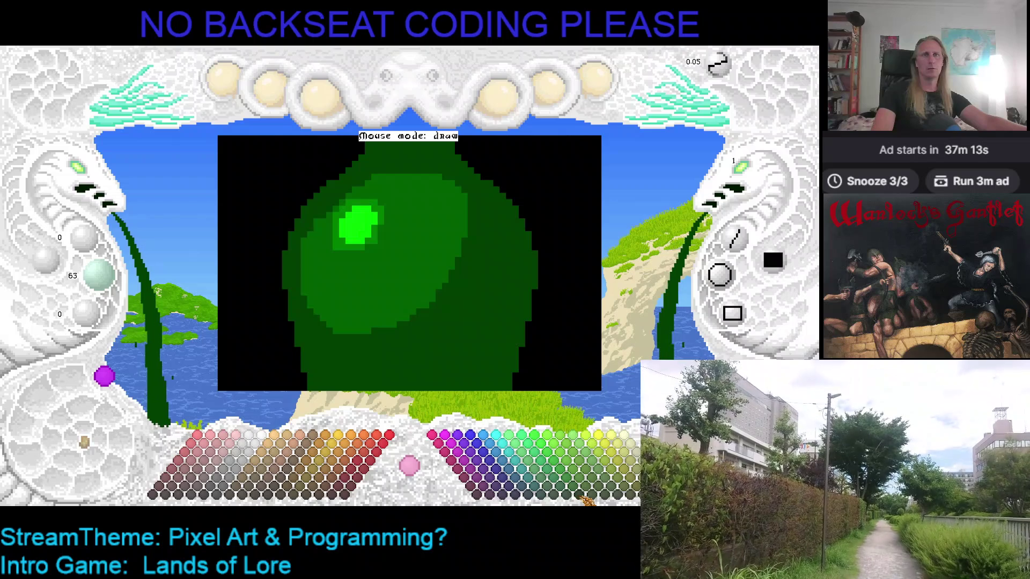
scroll(472, 263, up, 1)
Brush a short very dark green stroke along the lower right of the bottle body
mouse_move(467, 276)
mouse_down()
mouse_move(450, 303)
mouse_move(486, 280)
mouse_move(492, 239)
mouse_move(485, 284)
mouse_move(468, 301)
mouse_move(442, 299)
mouse_move(474, 269)
mouse_move(493, 218)
mouse_move(476, 287)
mouse_move(463, 300)
mouse_move(490, 269)
mouse_move(475, 274)
mouse_up()
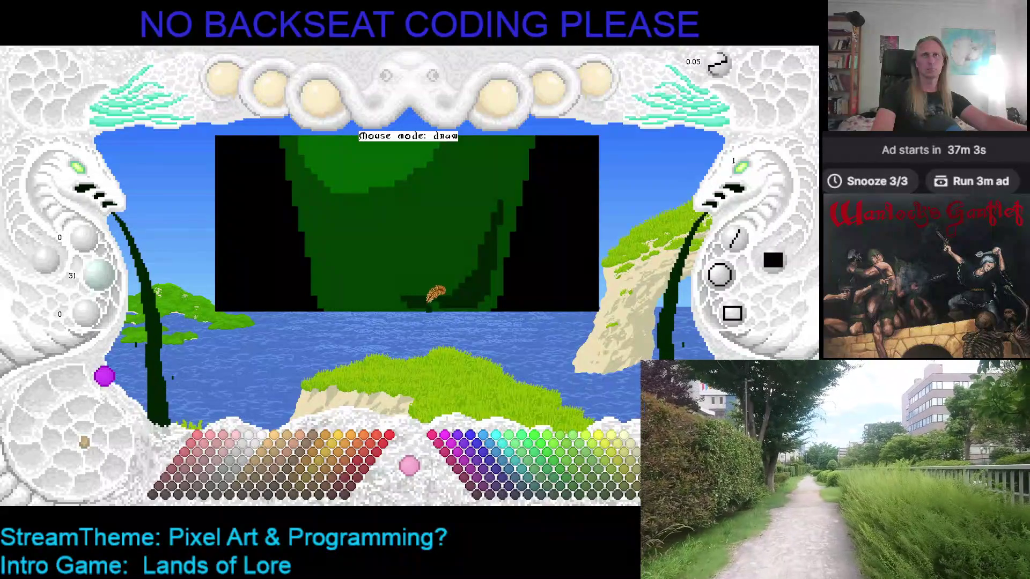
scroll(445, 231, up, 2)
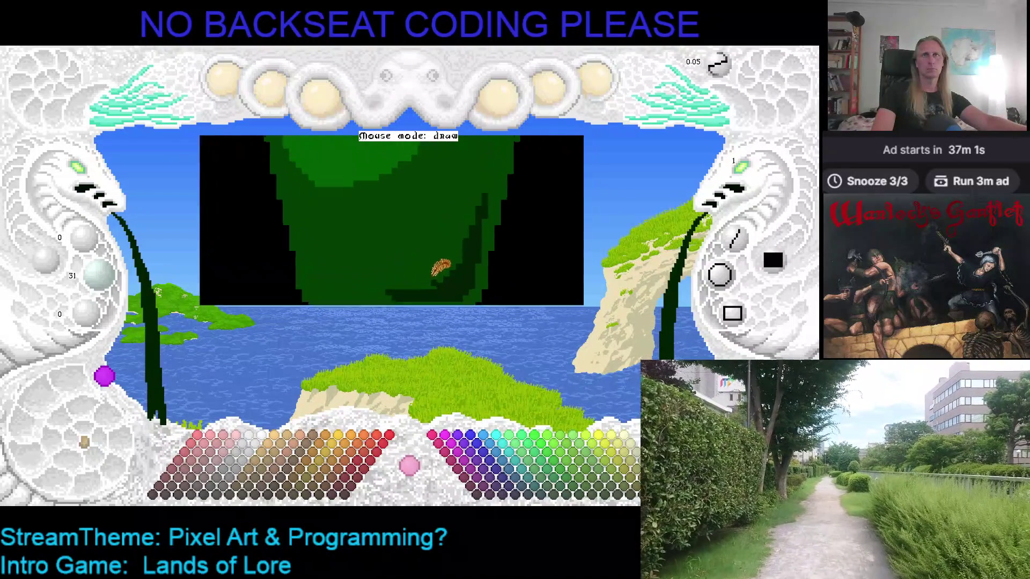
scroll(86, 183, down, 2)
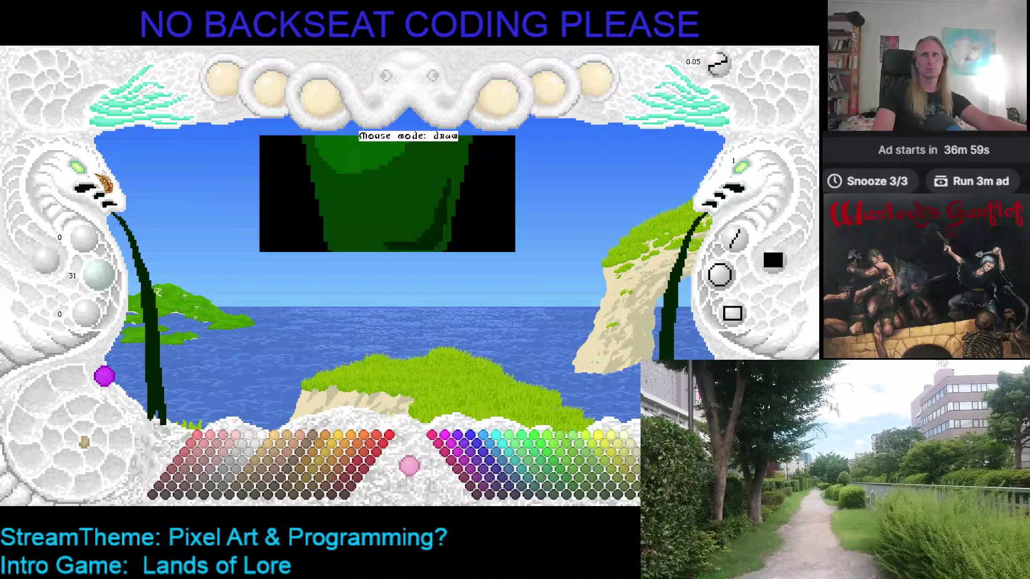